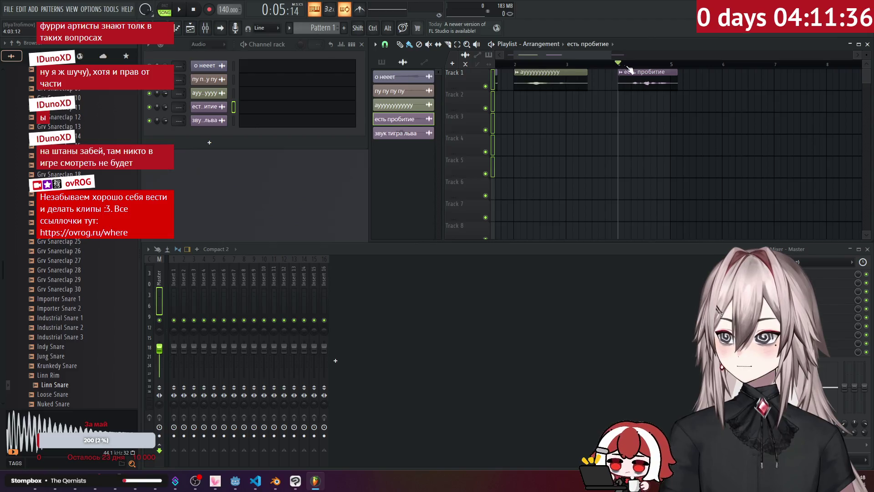
# Step: Shift the есть пробитие clip slightly earlier and replay it to check the timing
pyautogui.scroll(3, 638, 72)
pyautogui.press('space')
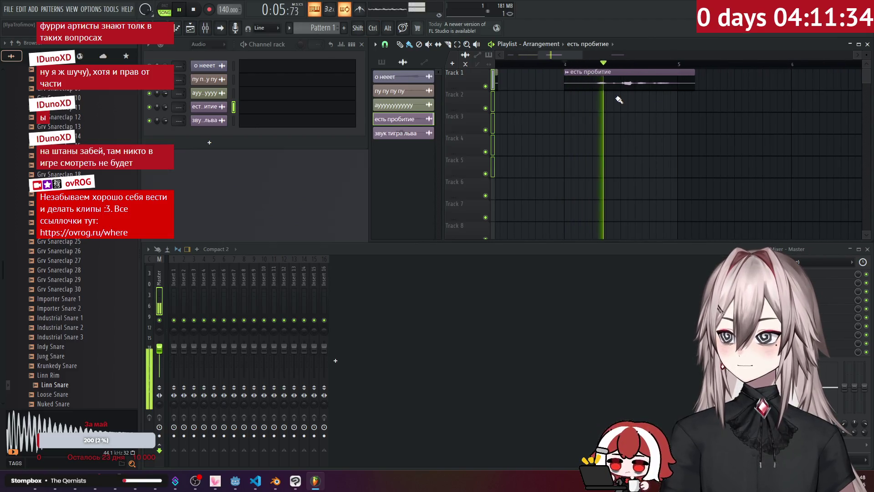
pyautogui.press('space')
pyautogui.moveTo(632, 83); pyautogui.dragTo(611, 82)
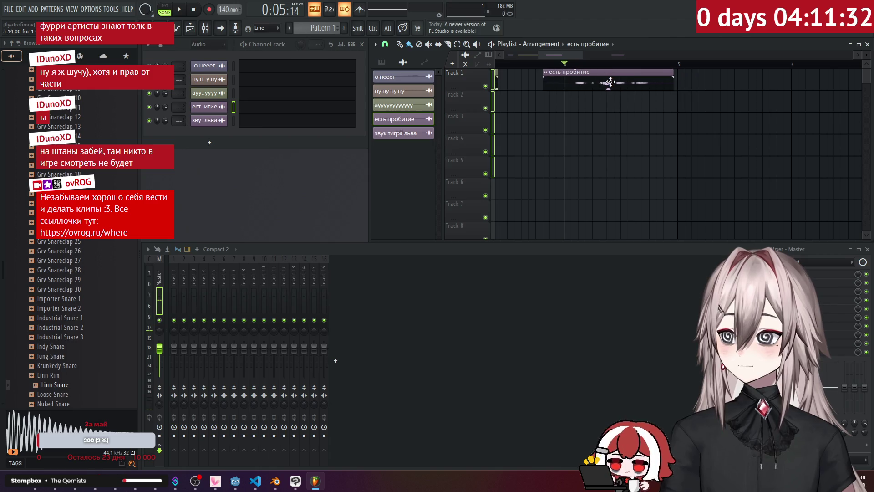
pyautogui.press('space')
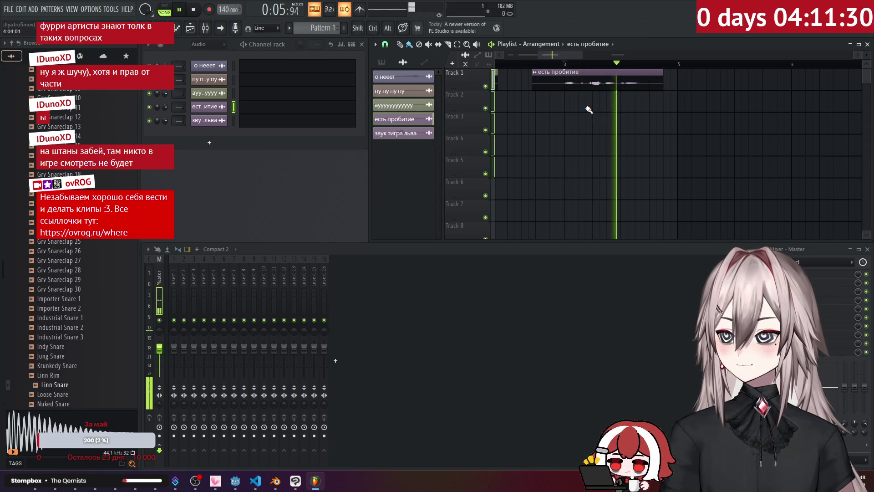
pyautogui.press('space')
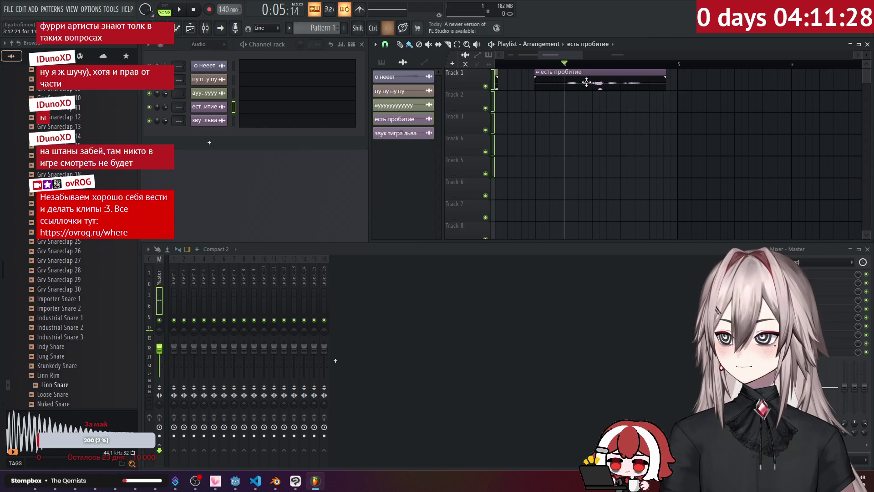
# Step: Mark the clip's time range and start an OGG export into the Desktop sounds folder
pyautogui.moveTo(566, 66); pyautogui.dragTo(643, 122)
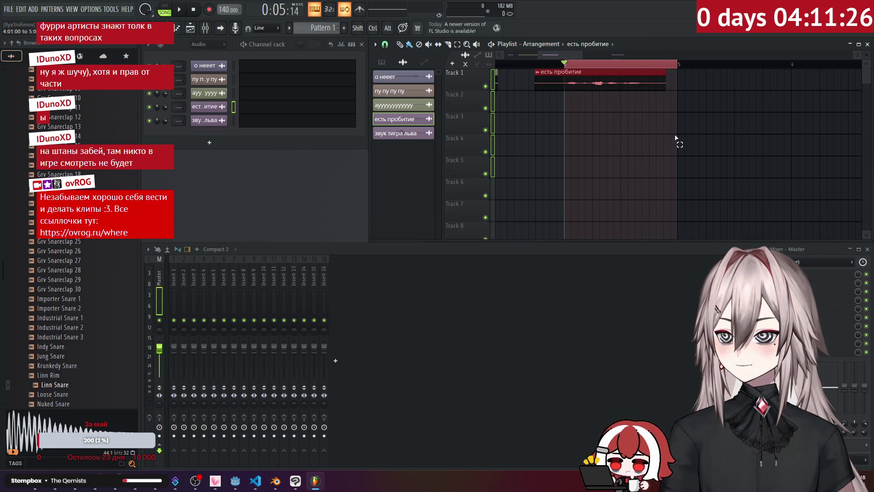
pyautogui.click(10, 11)
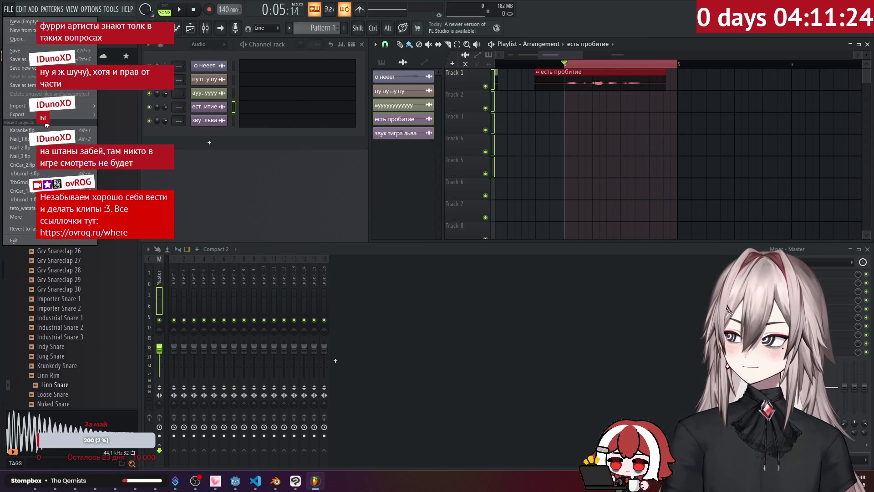
pyautogui.moveTo(18, 114)
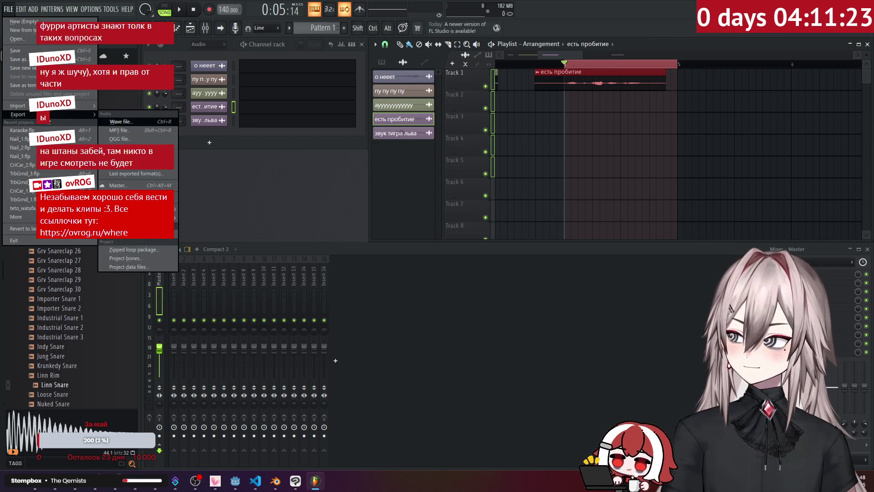
pyautogui.click(126, 132)
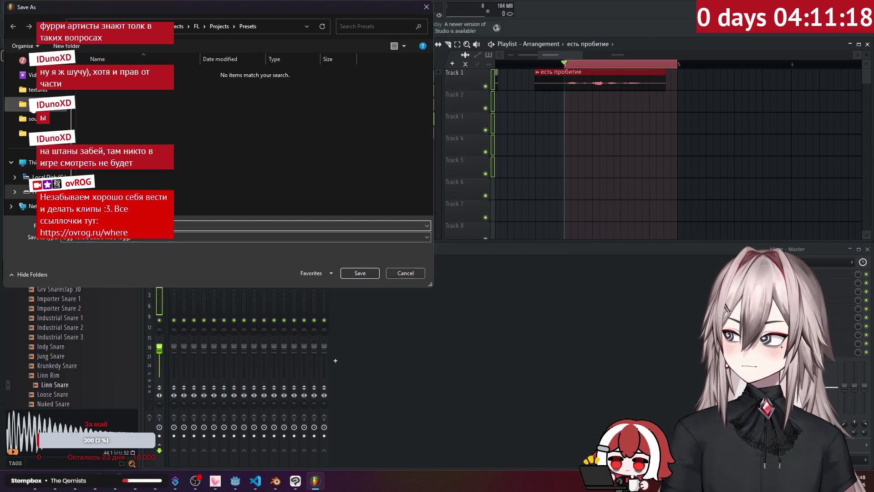
pyautogui.click(136, 73)
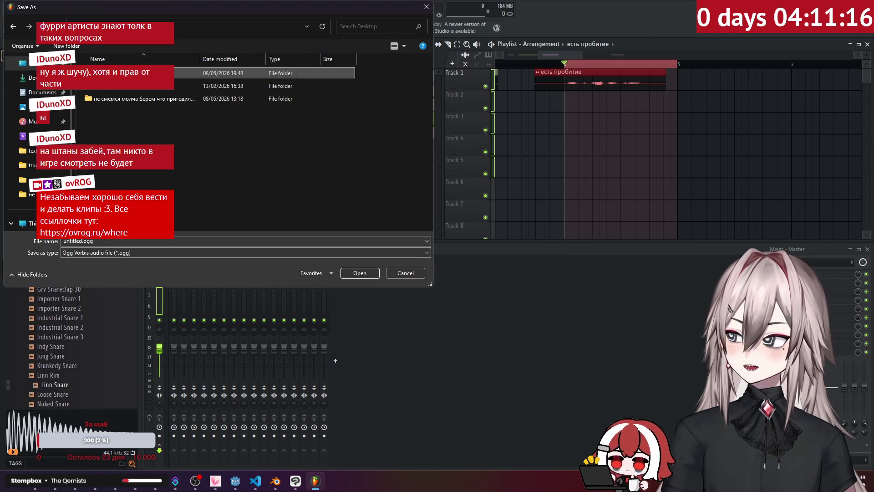
pyautogui.doubleClick(137, 73)
# Step: Name the export oof7.ogg and render it, closing the folder window afterwards
pyautogui.click(117, 138)
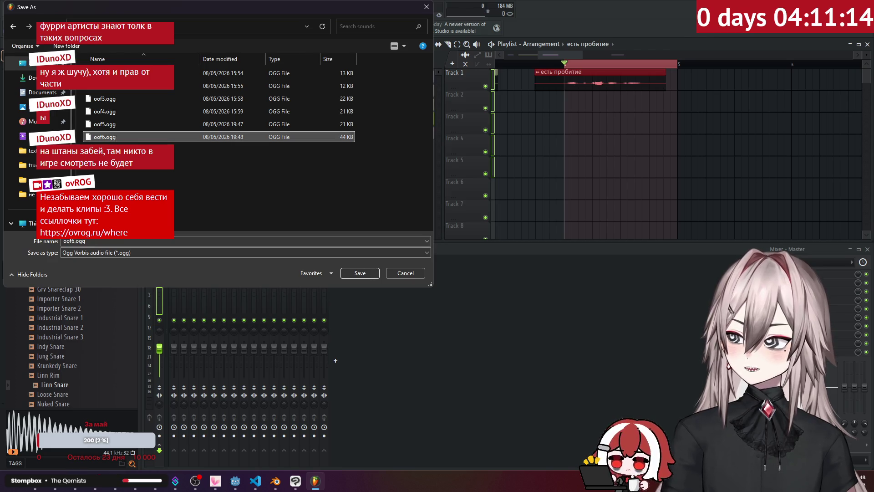
pyautogui.click(74, 241)
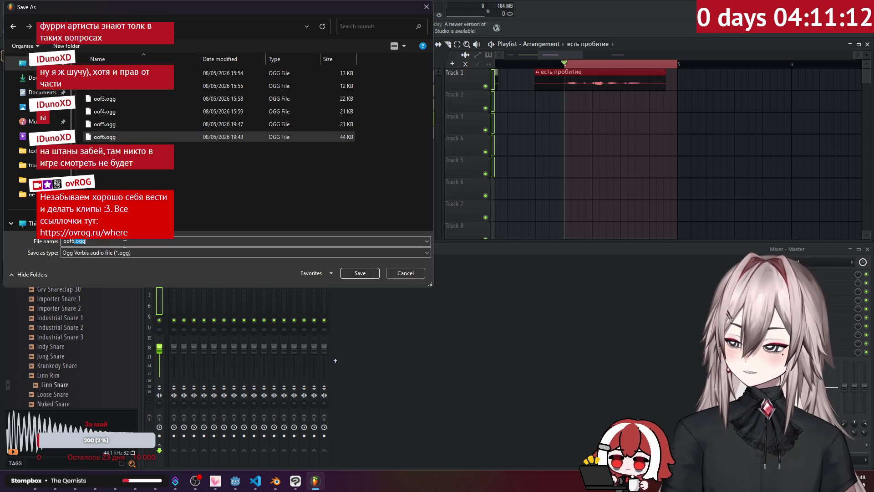
pyautogui.write('7')
pyautogui.press('Return')
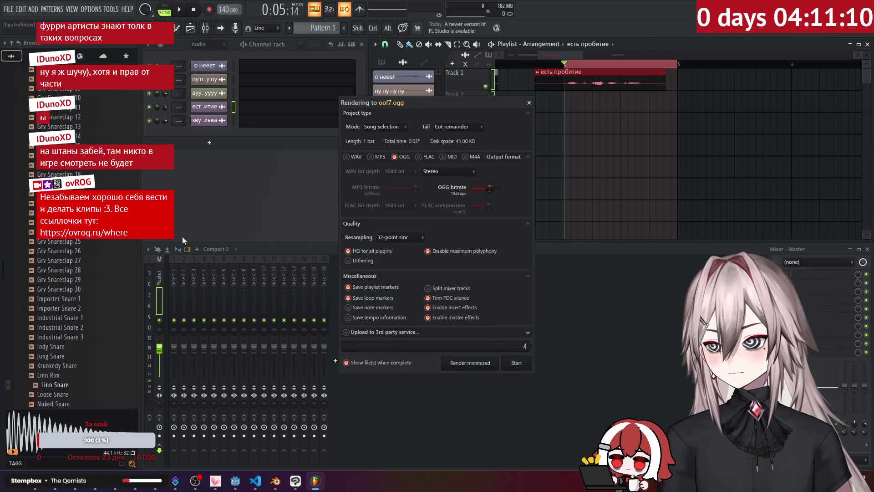
pyautogui.click(516, 361)
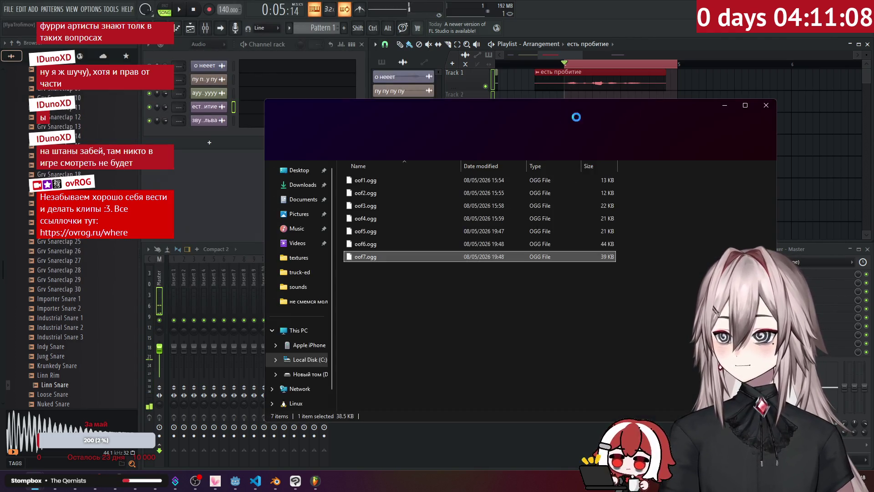
pyautogui.click(765, 105)
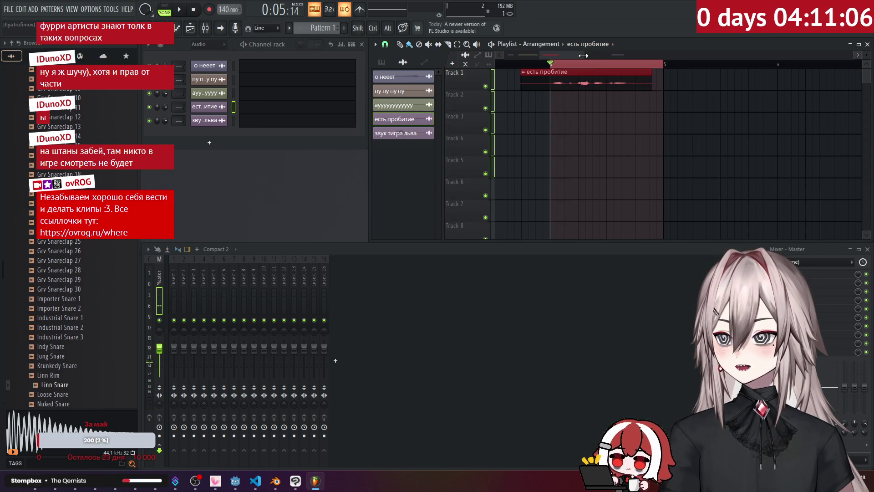
# Step: Place the звук тигра льва clip on Track 1 near bar 6 and move the playback start to it
pyautogui.scroll(-3, 573, 62)
pyautogui.click(710, 81)
pyautogui.moveTo(710, 80); pyautogui.dragTo(593, 81)
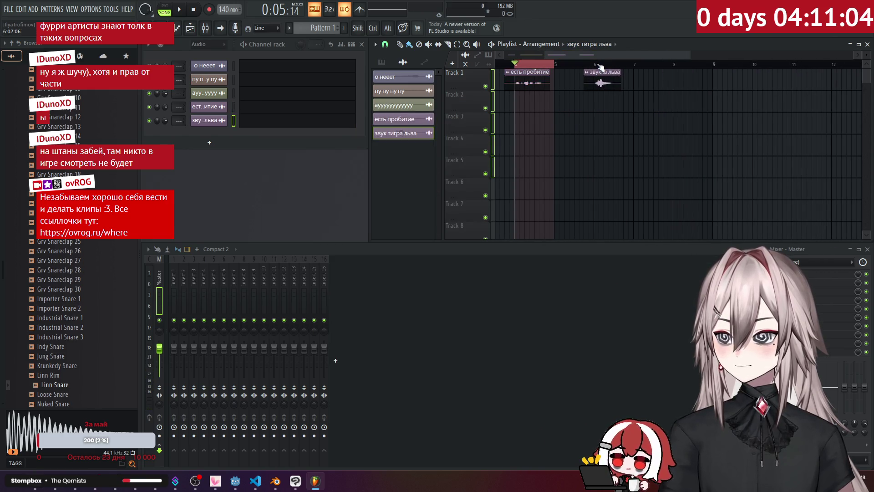
pyautogui.click(594, 64)
pyautogui.scroll(3, 606, 68)
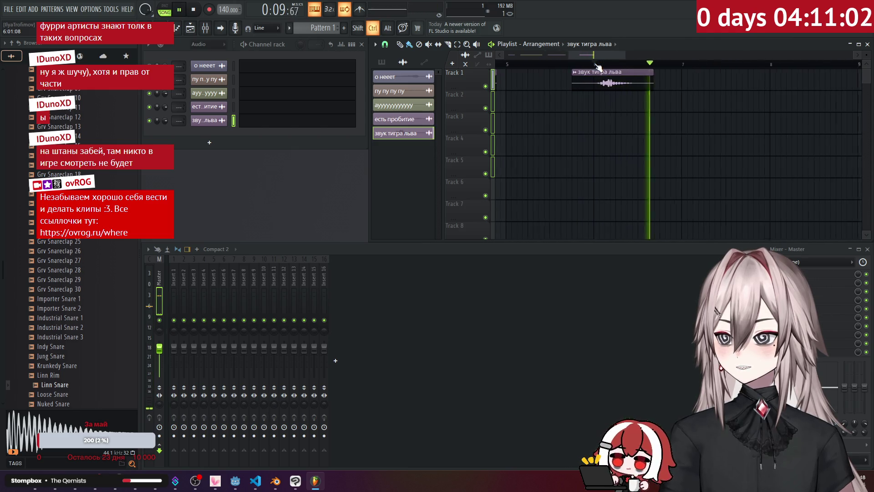
pyautogui.moveTo(641, 81)
pyautogui.mouseDown()
pyautogui.moveTo(610, 84)
pyautogui.moveTo(641, 83)
pyautogui.mouseUp()
pyautogui.scroll(-2, 609, 83)
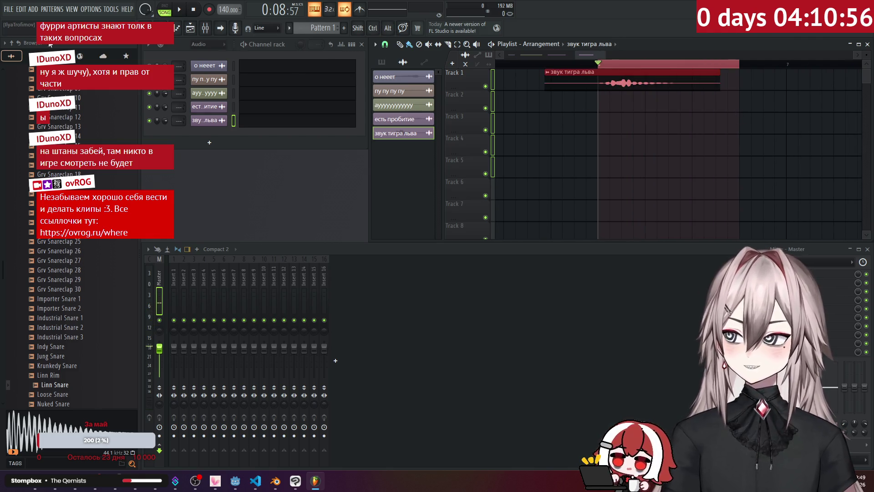
# Step: Start an OGG export of the song into the Desktop sounds folder
pyautogui.click(6, 12)
pyautogui.moveTo(89, 116)
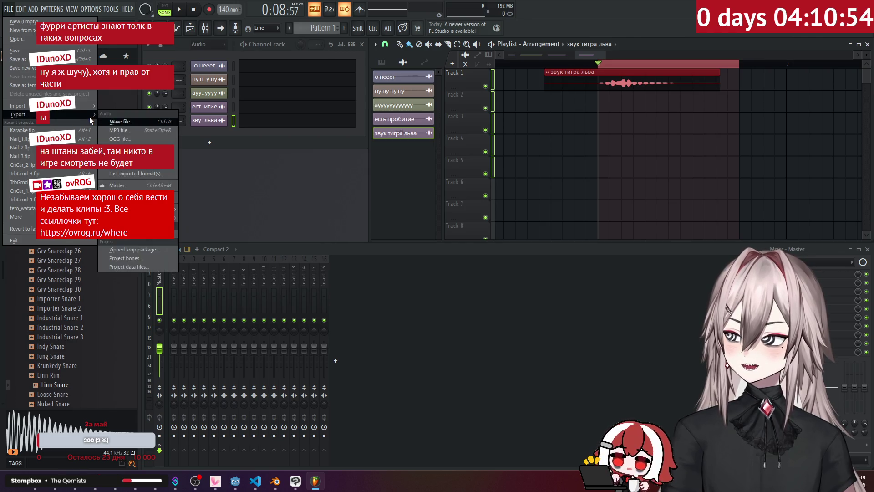
pyautogui.click(132, 138)
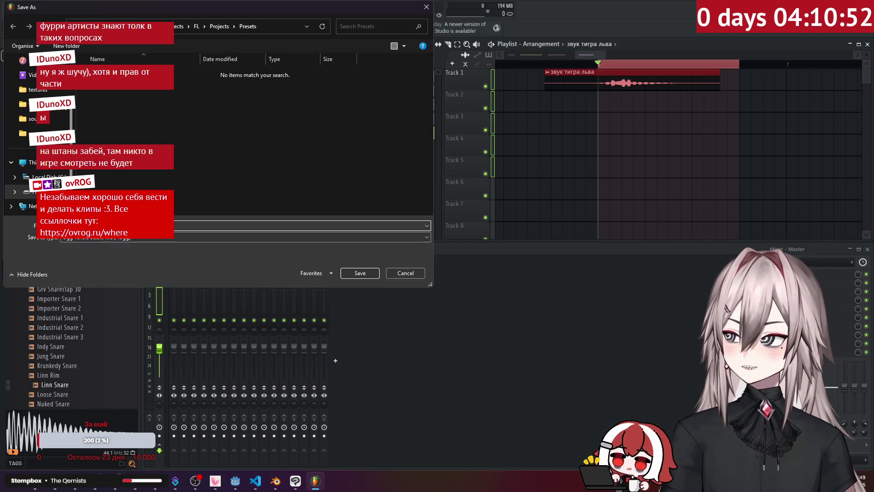
pyautogui.scroll(3, 54, 172)
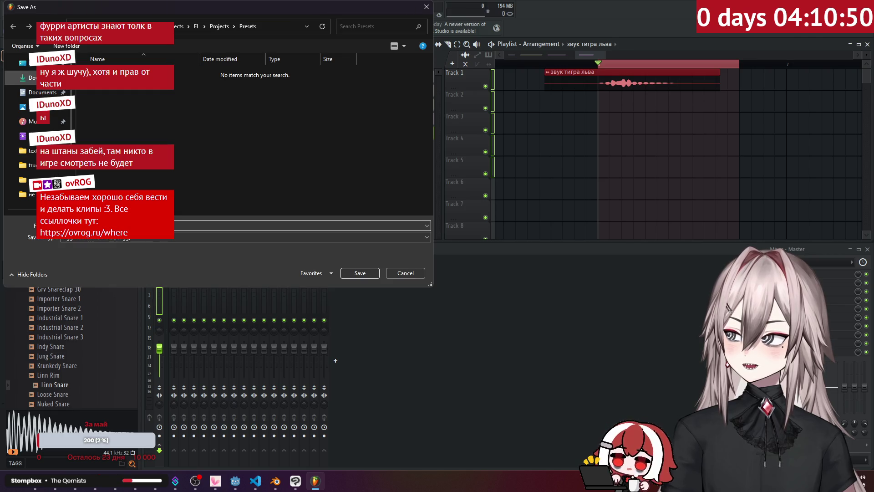
pyautogui.click(27, 63)
pyautogui.doubleClick(124, 86)
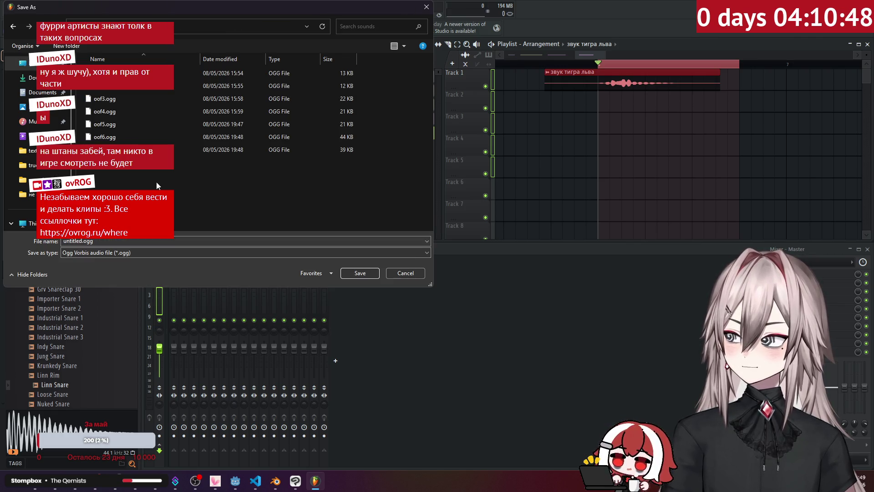
# Step: Name the export oof8.ogg, based on oof7's name, and save to render it
pyautogui.click(105, 149)
pyautogui.doubleClick(77, 241)
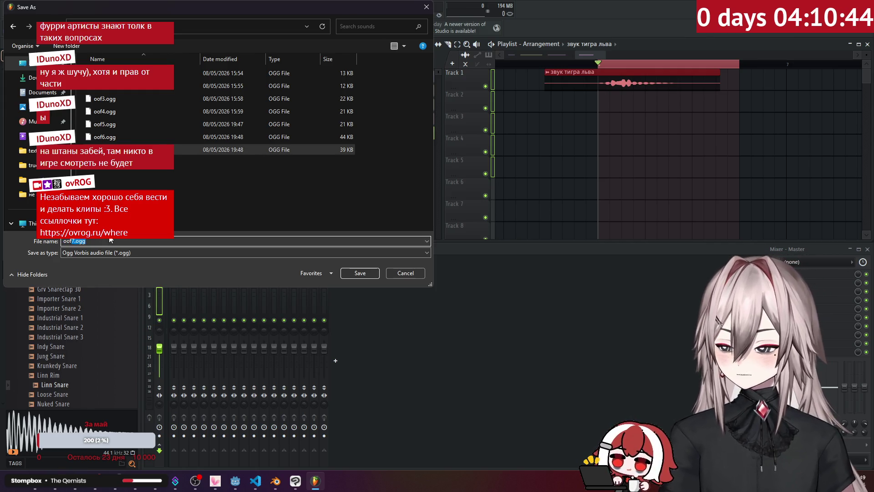
pyautogui.press('BackSpace')
pyautogui.write('8')
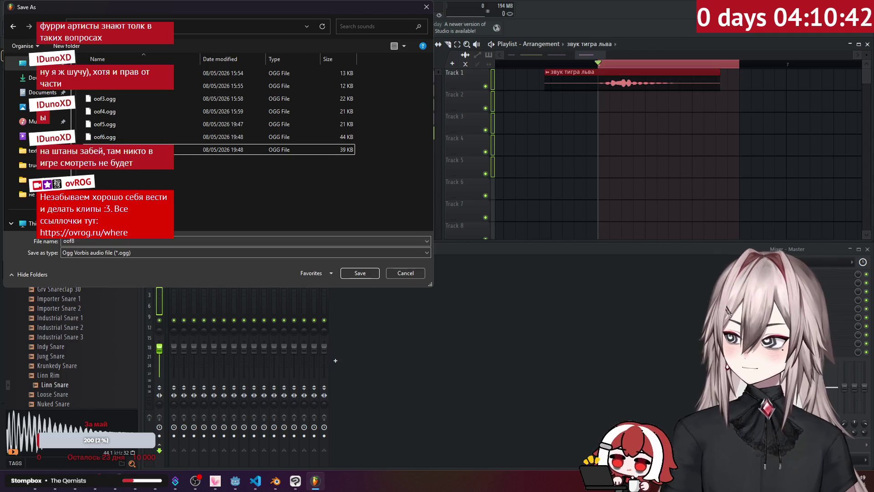
pyautogui.click(350, 272)
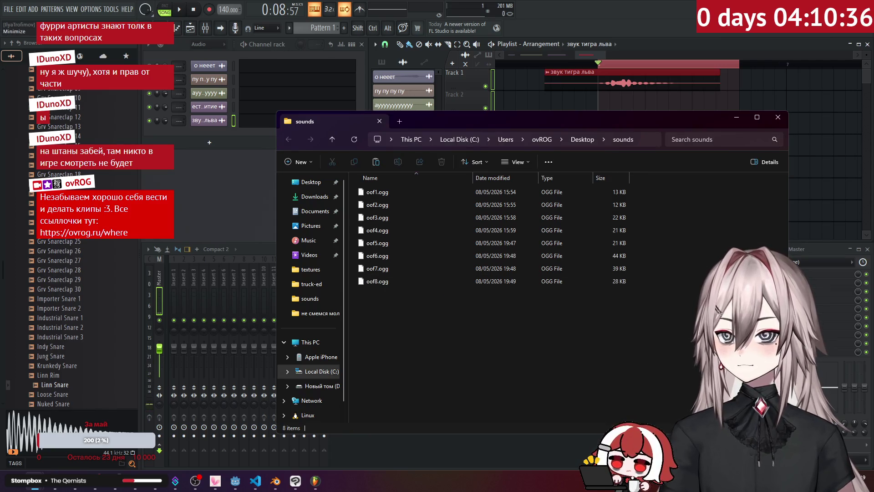
# Step: Minimize FL Studio, close the extra folder, and position the project's sounds folder window
pyautogui.click(316, 480)
pyautogui.moveTo(36, 480)
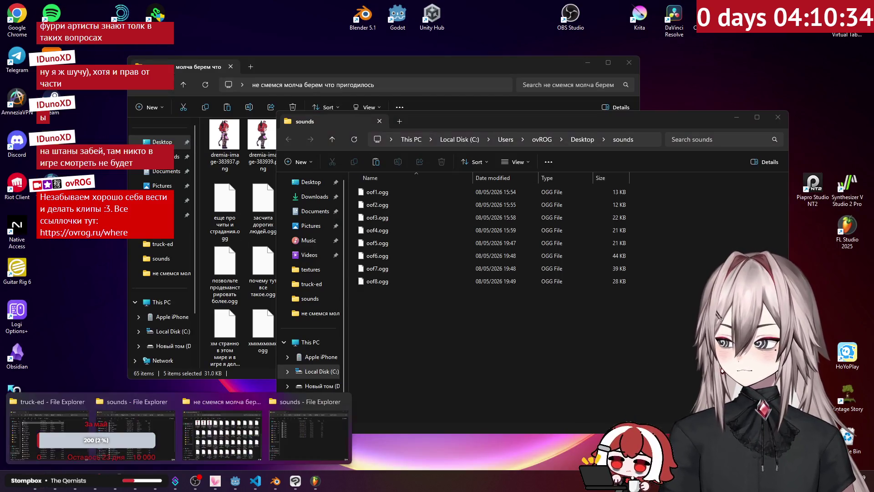
pyautogui.click(256, 401)
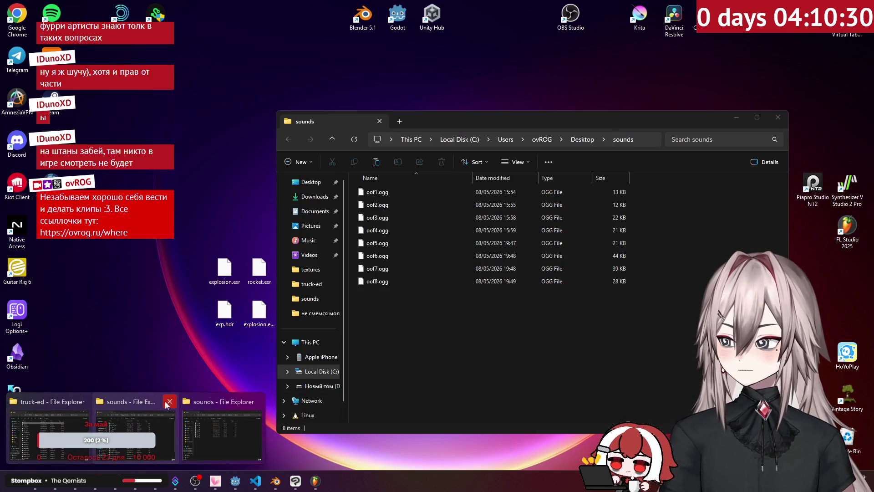
pyautogui.click(150, 406)
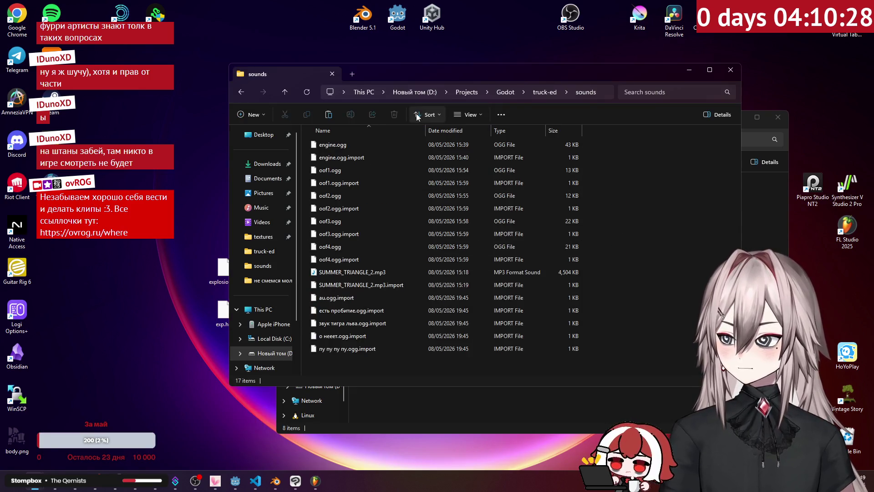
pyautogui.moveTo(453, 73); pyautogui.dragTo(348, 46)
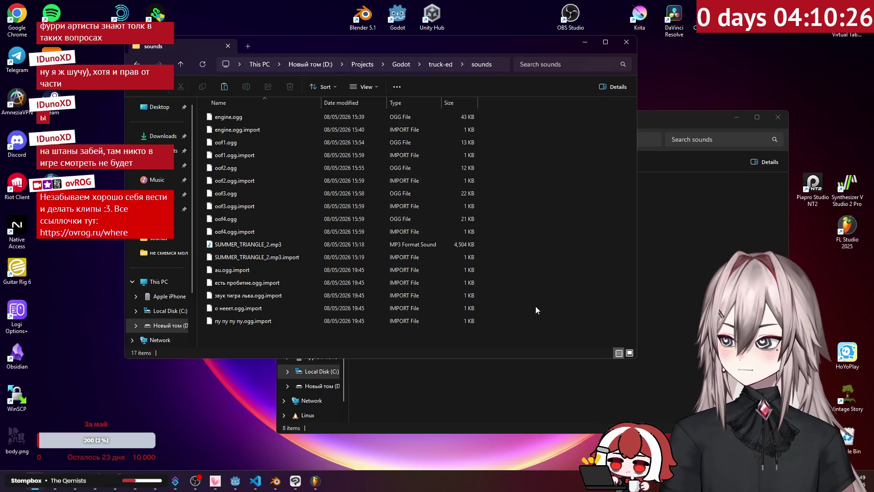
pyautogui.click(236, 480)
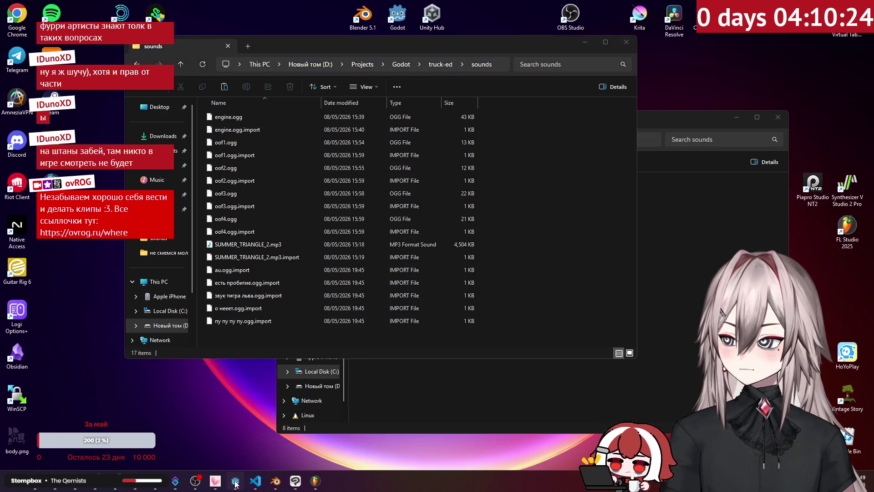
pyautogui.click(235, 480)
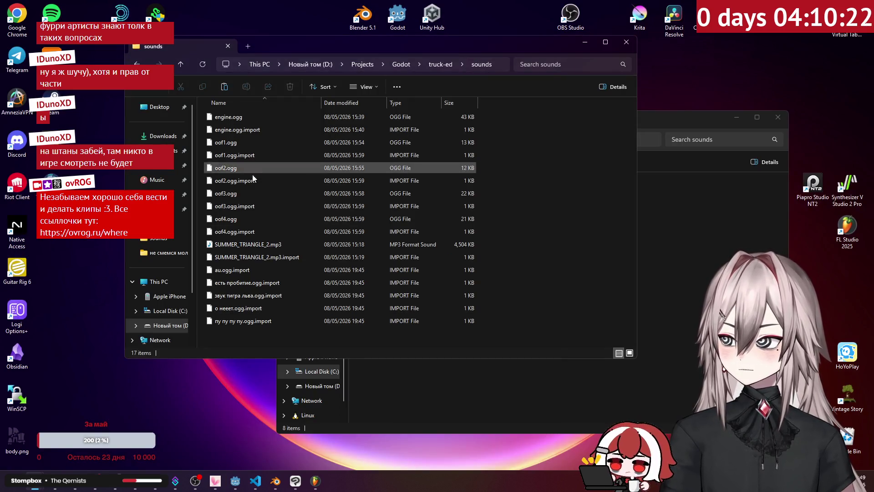
# Step: Drag oof5–oof8.ogg from the Desktop sounds folder into the project's sounds folder
pyautogui.click(256, 282)
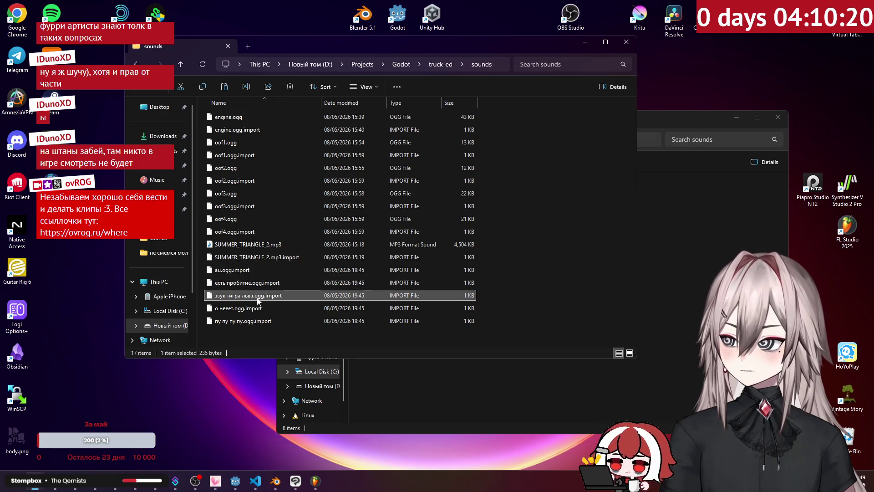
pyautogui.click(253, 271)
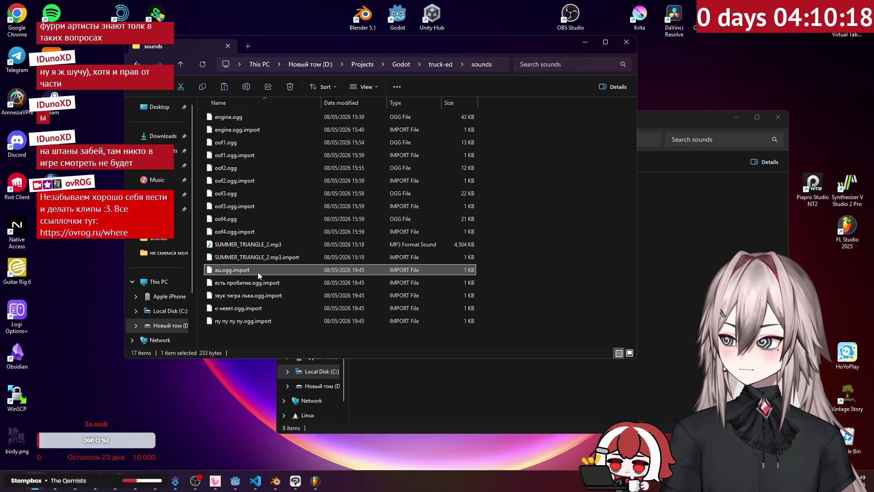
pyautogui.click(455, 337)
pyautogui.click(451, 371)
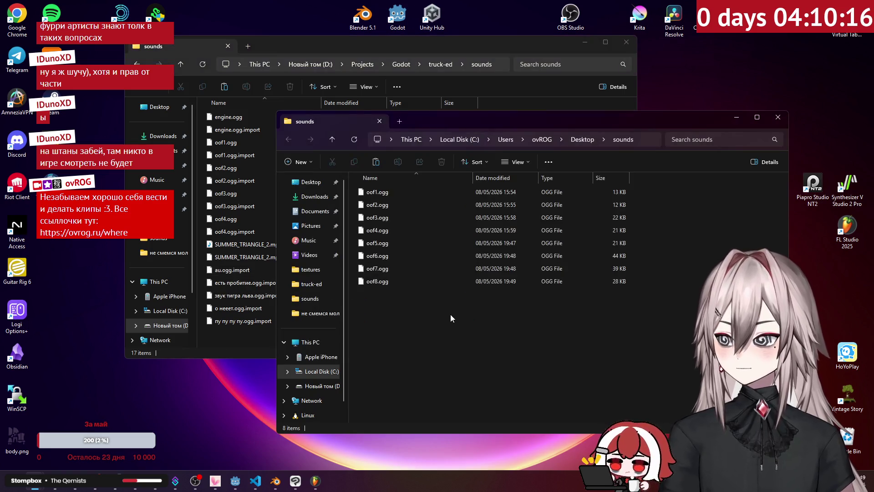
pyautogui.moveTo(451, 315)
pyautogui.mouseDown()
pyautogui.moveTo(375, 184)
pyautogui.moveTo(389, 236)
pyautogui.moveTo(273, 332)
pyautogui.moveTo(244, 337)
pyautogui.mouseUp()
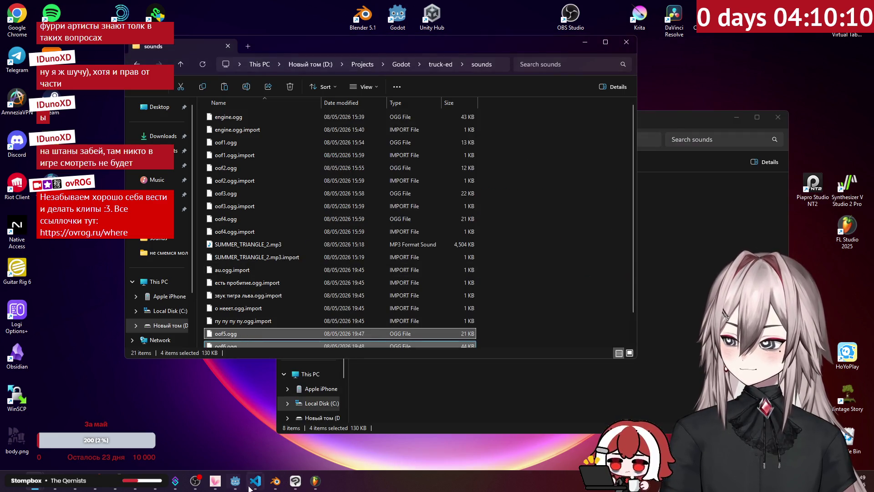
pyautogui.click(235, 482)
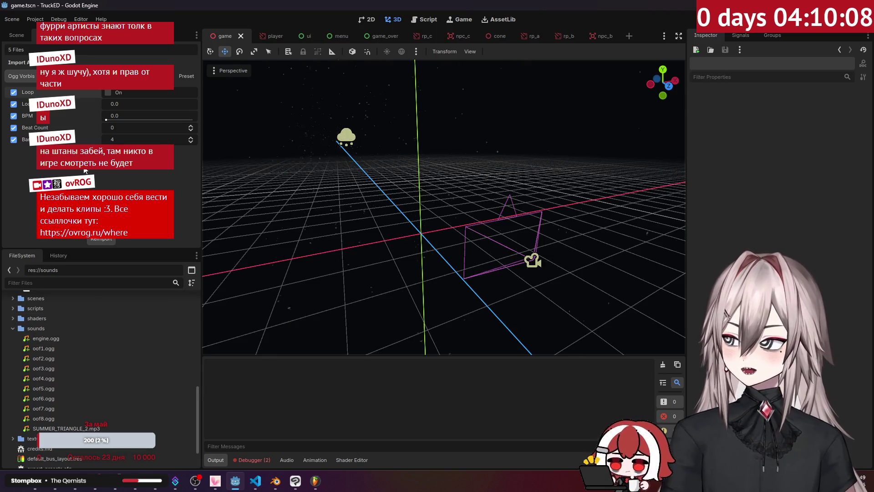
# Step: Open the npc_c scene and select its root node to see its properties
pyautogui.click(462, 36)
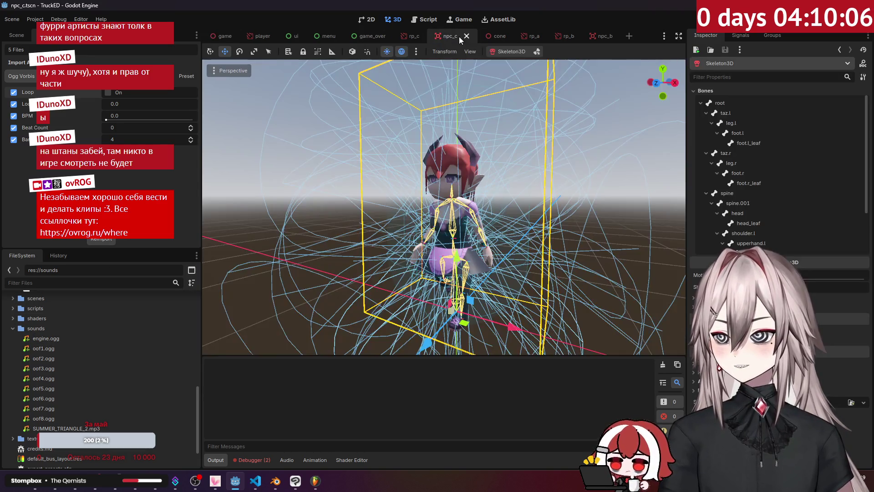
pyautogui.click(17, 36)
pyautogui.click(46, 146)
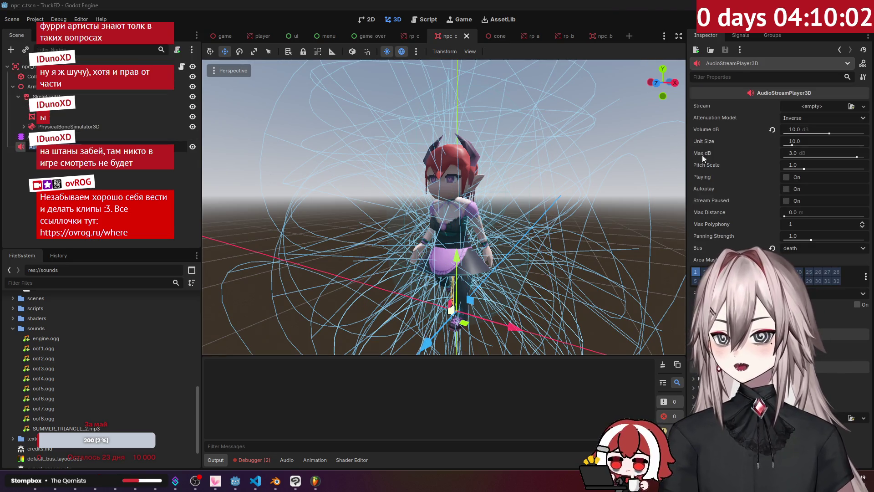
pyautogui.click(74, 65)
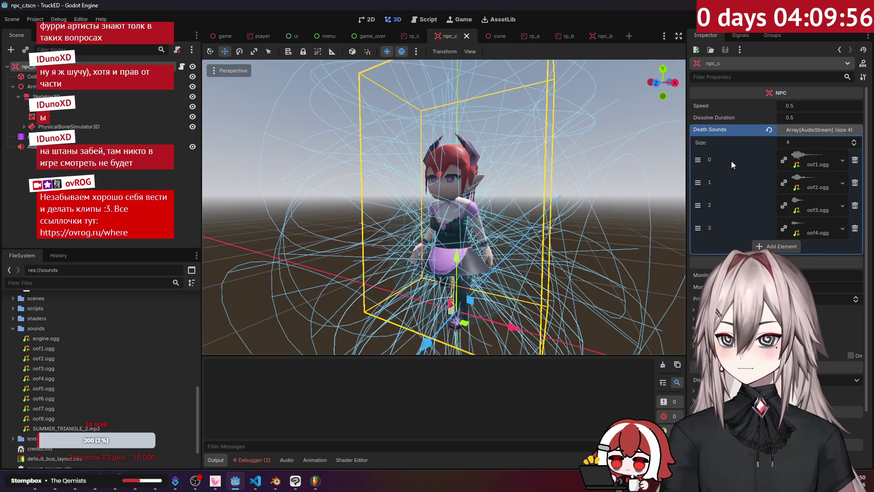
# Step: Remove the old Death Sounds entries and add four empty slots
pyautogui.click(849, 160)
pyautogui.click(849, 160)
pyautogui.click(849, 160)
pyautogui.click(847, 160)
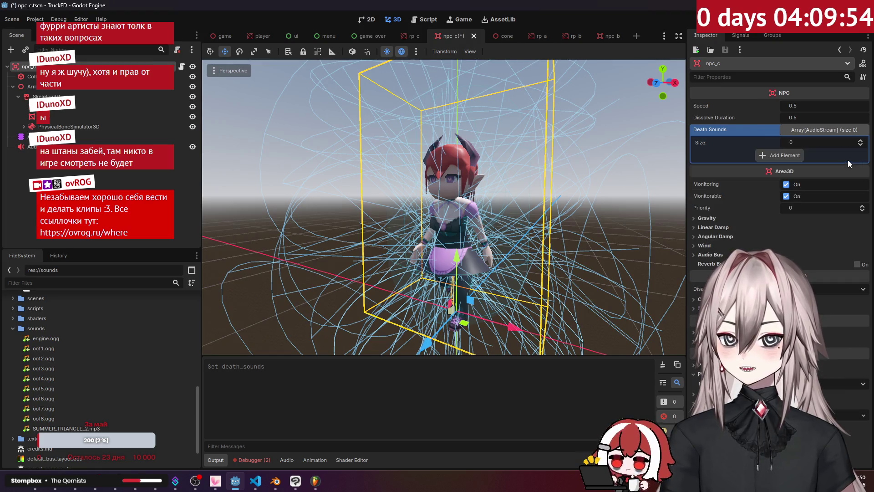
pyautogui.click(787, 155)
pyautogui.click(781, 166)
pyautogui.click(780, 179)
pyautogui.click(780, 190)
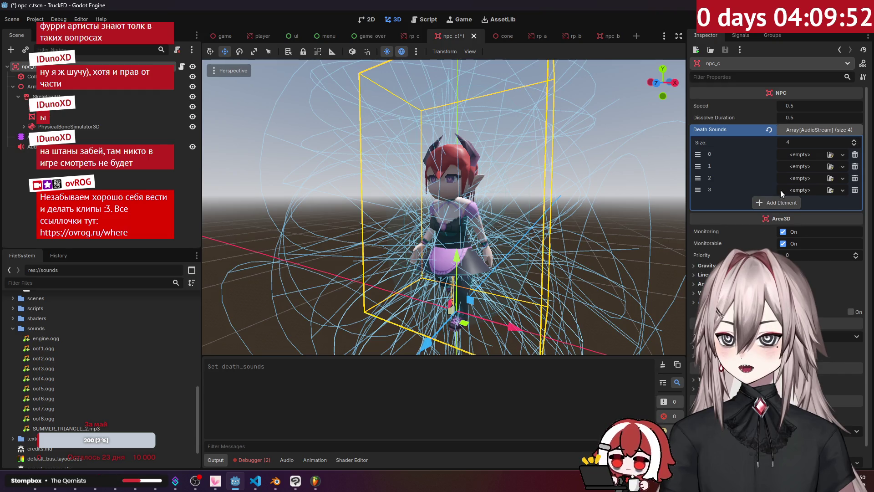
# Step: Assign oof5, oof6, oof7 and oof8.ogg to the four Death Sounds slots and save the scene
pyautogui.moveTo(44, 386); pyautogui.dragTo(282, 336)
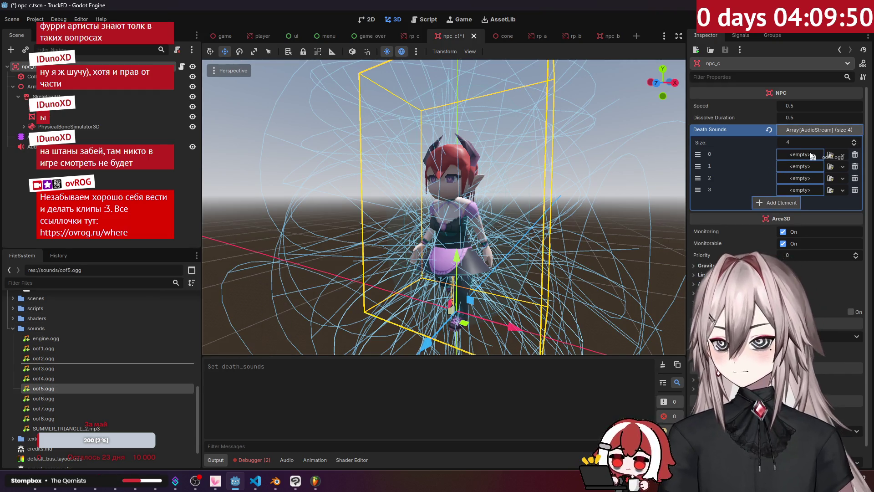
pyautogui.moveTo(812, 156); pyautogui.dragTo(811, 157)
pyautogui.moveTo(44, 398); pyautogui.dragTo(281, 340)
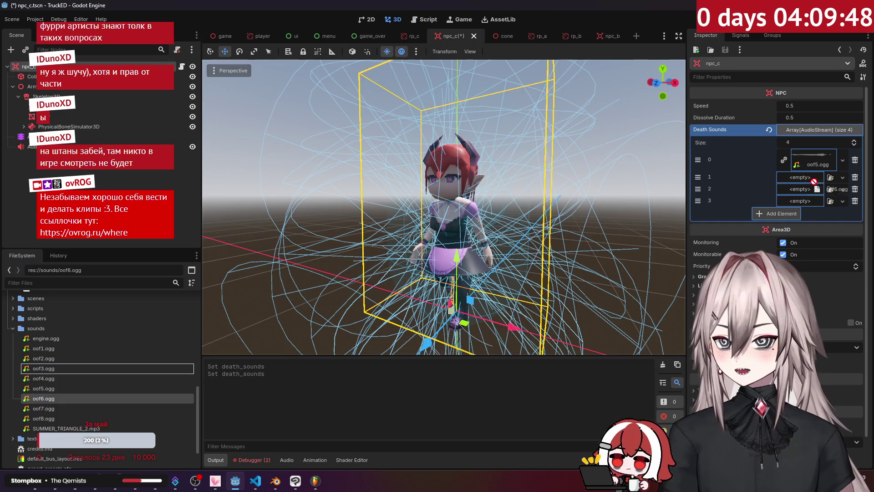
pyautogui.moveTo(813, 182); pyautogui.dragTo(813, 181)
pyautogui.moveTo(43, 408); pyautogui.dragTo(800, 201)
pyautogui.moveTo(43, 419)
pyautogui.mouseDown()
pyautogui.moveTo(296, 318)
pyautogui.moveTo(809, 230)
pyautogui.mouseUp()
pyautogui.press('Escape')
pyautogui.hotkey('ctrl', 's')
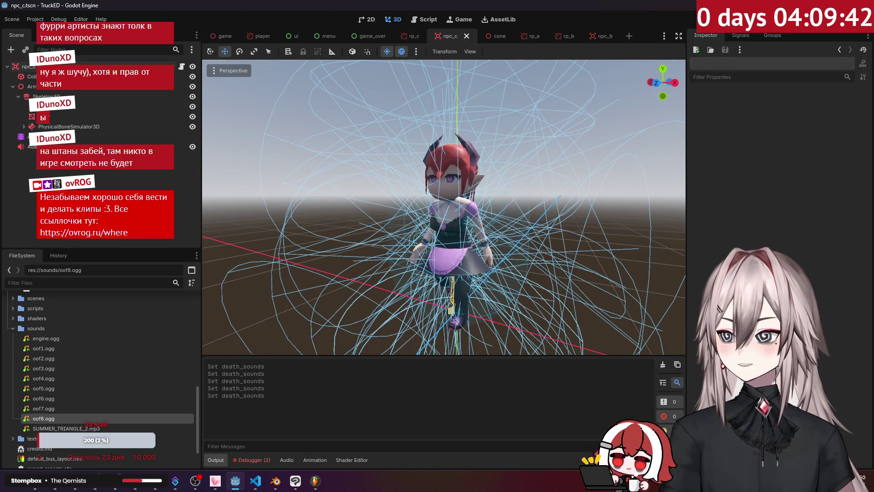
pyautogui.press('F5')
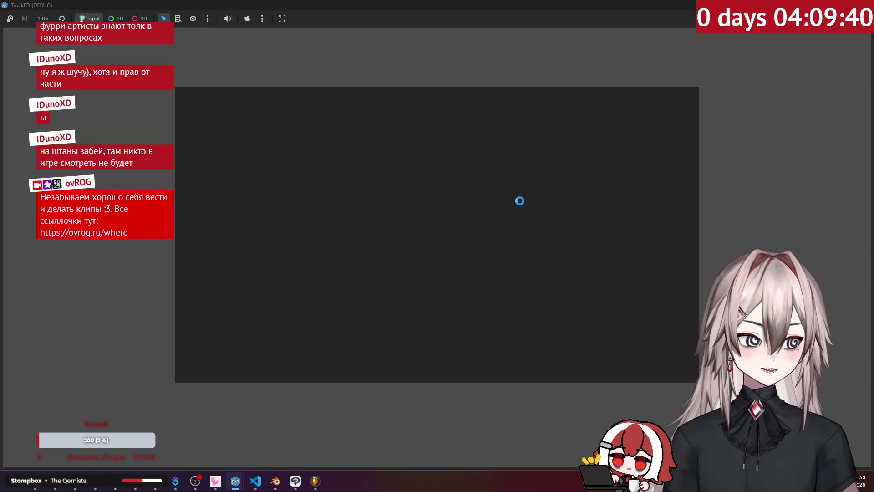
pyautogui.press('Return')
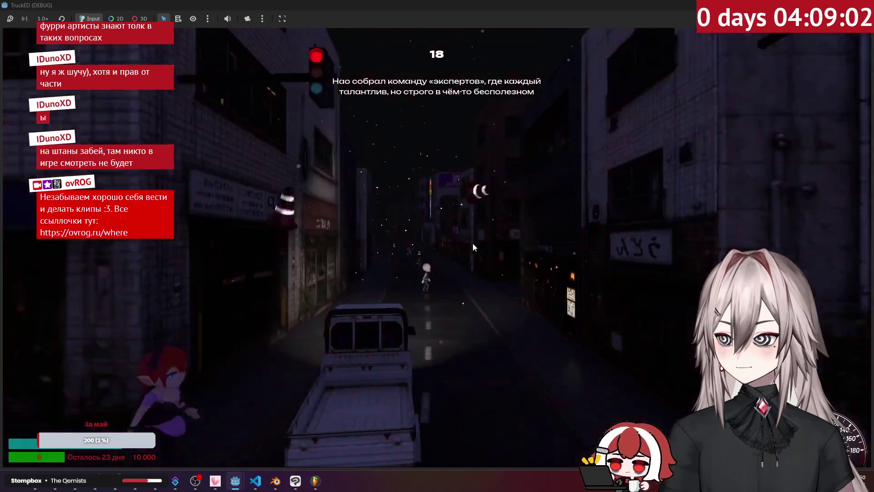
pyautogui.press('Escape')
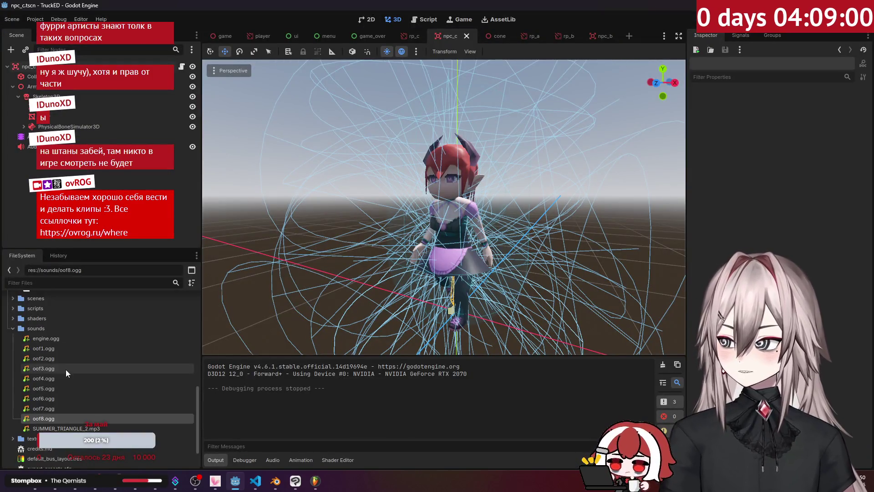
# Step: Preview oof5.ogg in the Audio Stream Importer and check its Import tab settings
pyautogui.doubleClick(53, 390)
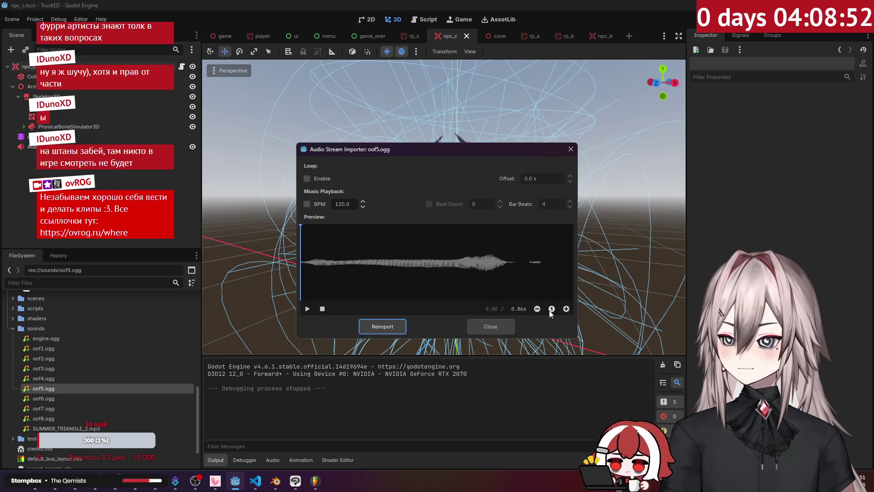
pyautogui.click(571, 149)
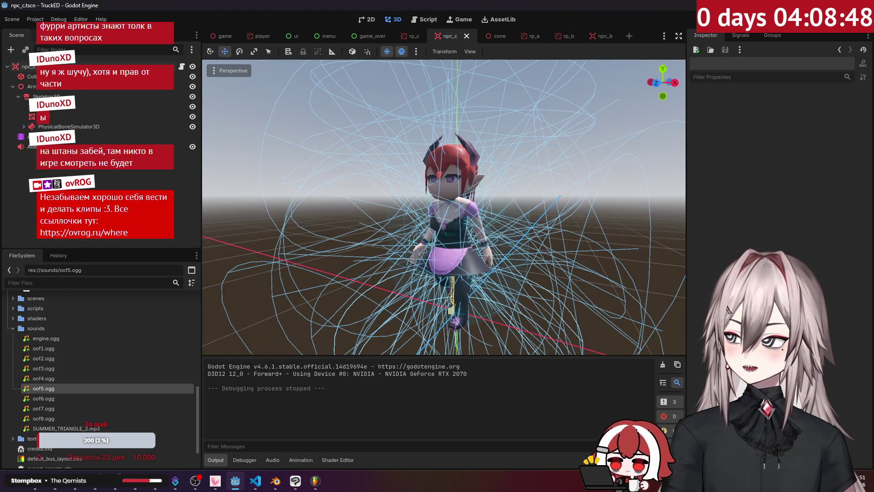
pyautogui.click(45, 35)
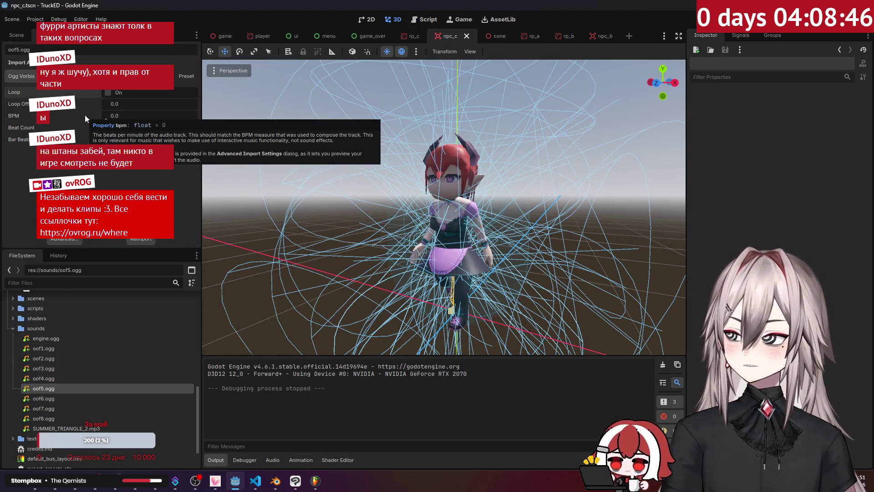
pyautogui.click(323, 488)
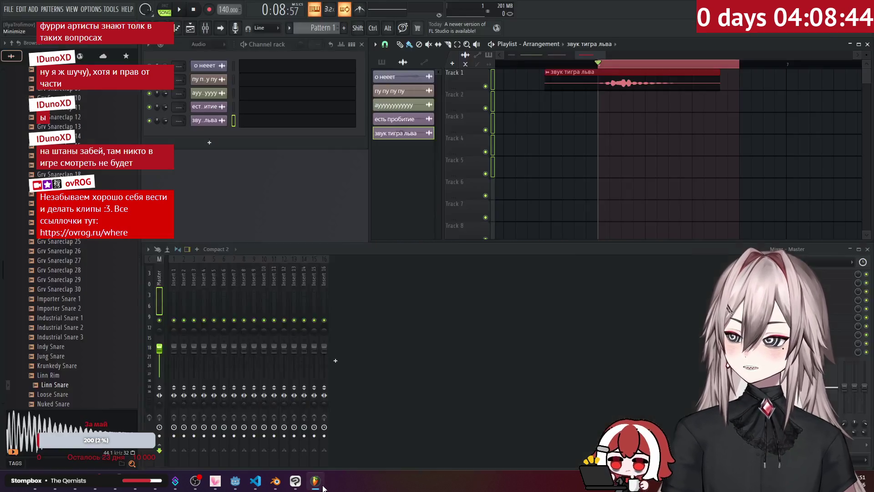
# Step: Turn on Normalize for the о нееет and ауууу clips
pyautogui.moveTo(589, 55); pyautogui.dragTo(527, 56)
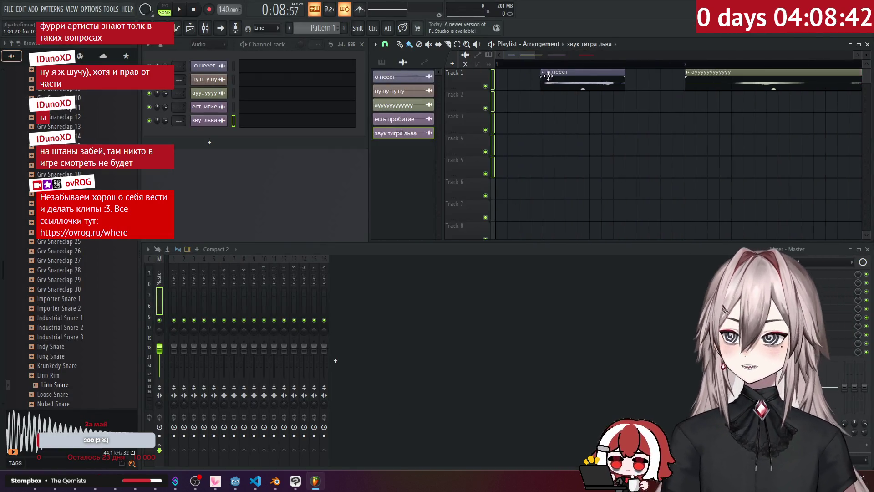
pyautogui.click(227, 68)
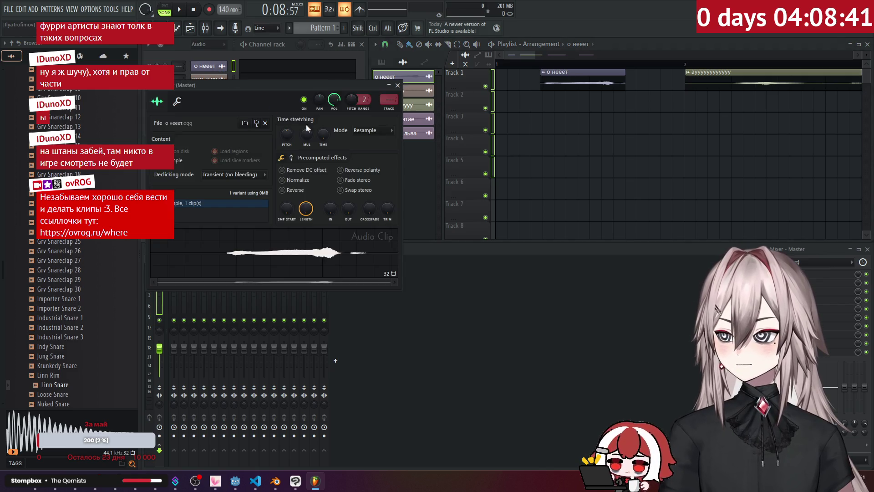
pyautogui.click(303, 182)
pyautogui.click(398, 85)
pyautogui.doubleClick(692, 78)
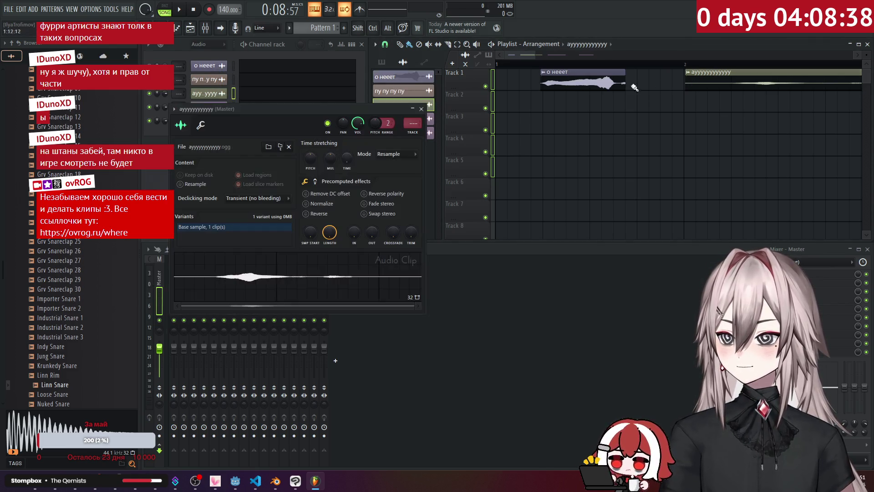
pyautogui.click(305, 204)
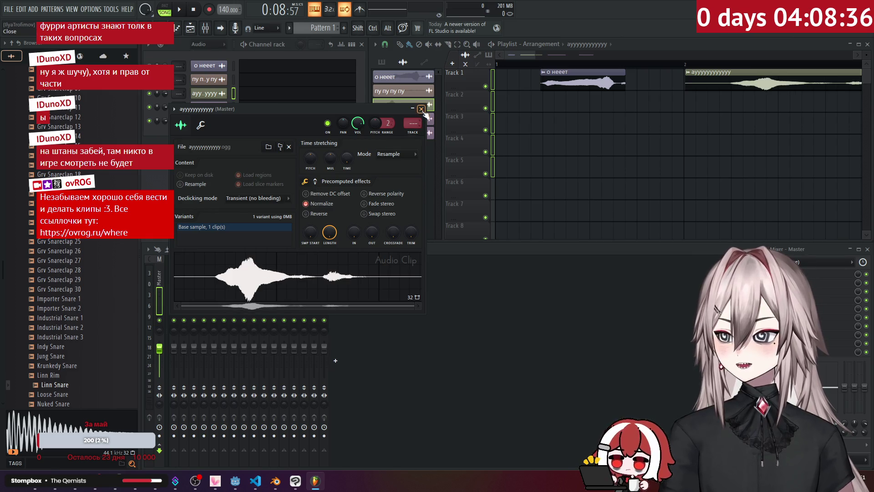
pyautogui.click(422, 109)
# Step: Turn on Normalize for the есть пробитие and звук тигра льва clips, then play the arrangement
pyautogui.hscroll(5, 604, 140)
pyautogui.doubleClick(660, 75)
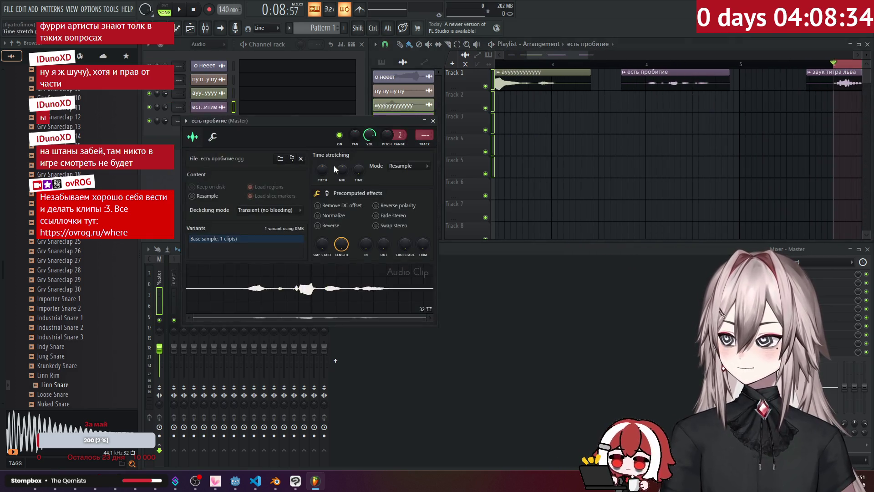
pyautogui.click(342, 213)
pyautogui.click(432, 121)
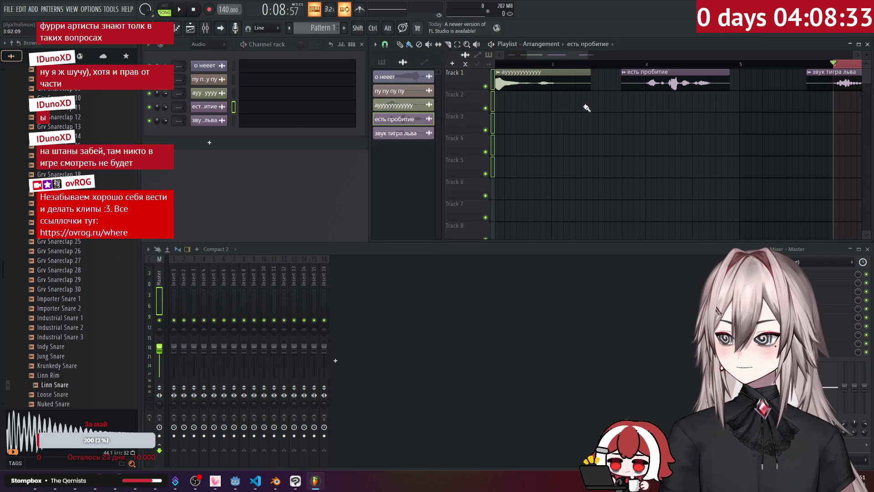
pyautogui.doubleClick(838, 87)
pyautogui.click(342, 228)
pyautogui.click(445, 133)
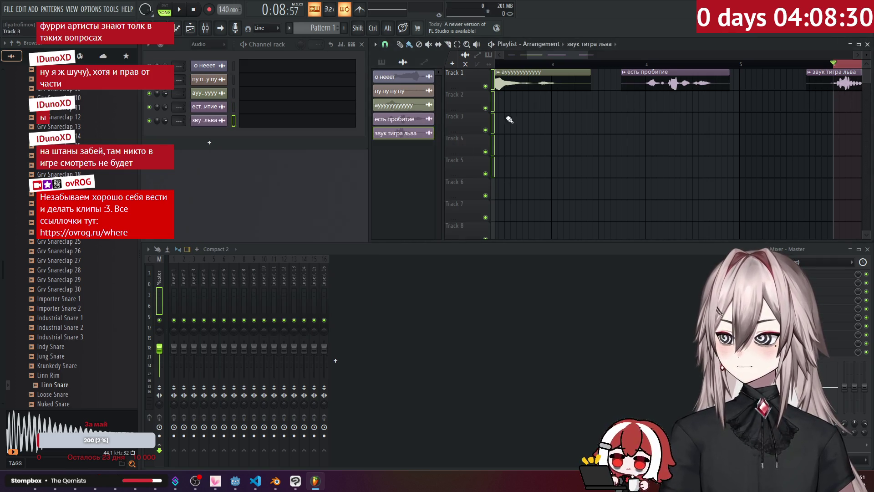
pyautogui.scroll(-3, 591, 75)
pyautogui.hscroll(-2, 552, 60)
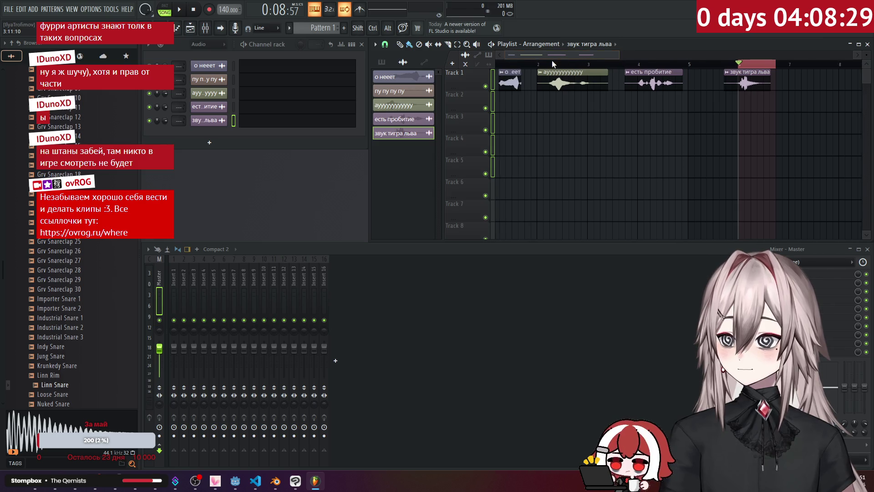
pyautogui.click(512, 65)
pyautogui.press('space')
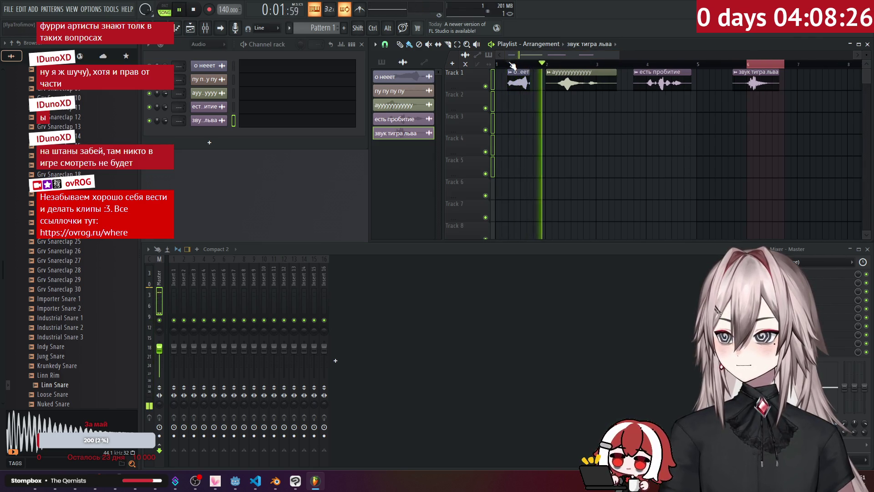
# Step: Select the о нееет clip's time range and start an OGG export
pyautogui.press('space')
pyautogui.scroll(4, 524, 62)
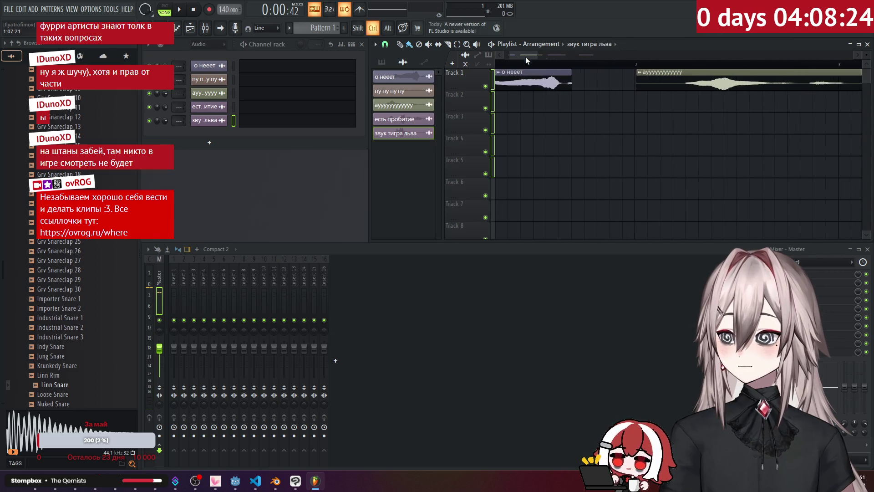
pyautogui.scroll(3, 523, 62)
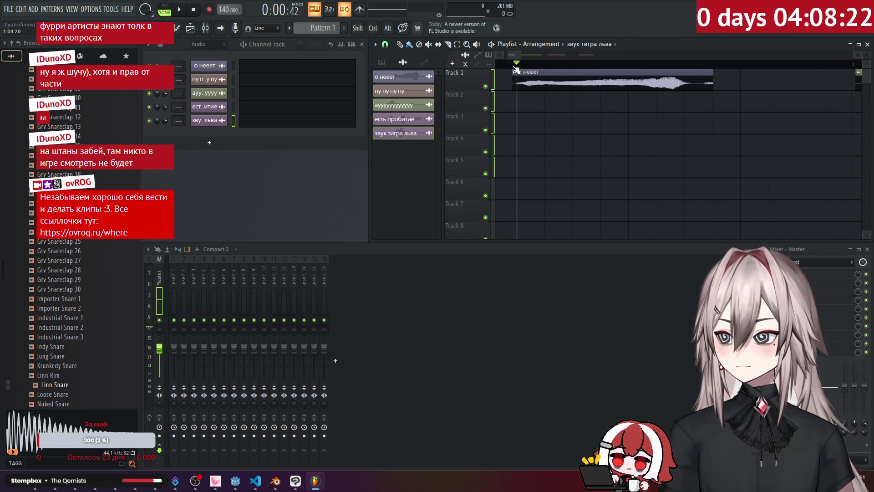
pyautogui.moveTo(524, 69)
pyautogui.mouseDown()
pyautogui.moveTo(691, 129)
pyautogui.moveTo(736, 132)
pyautogui.mouseUp()
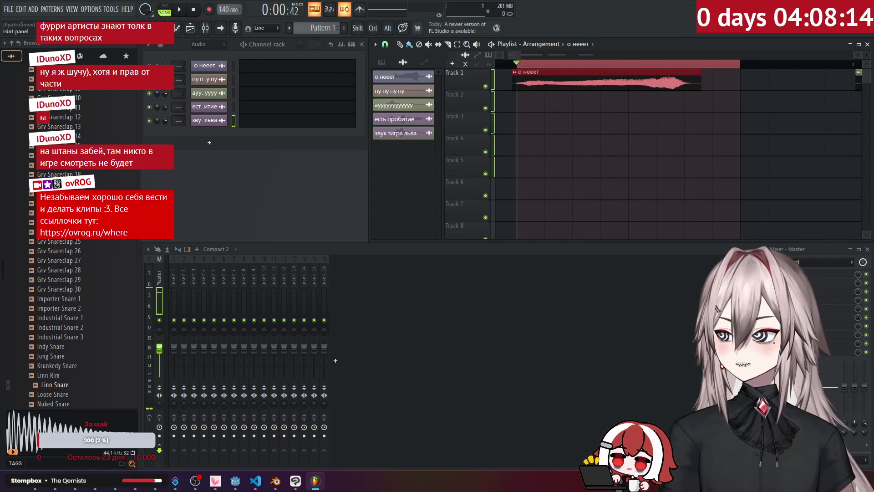
pyautogui.click(10, 9)
pyautogui.moveTo(53, 114)
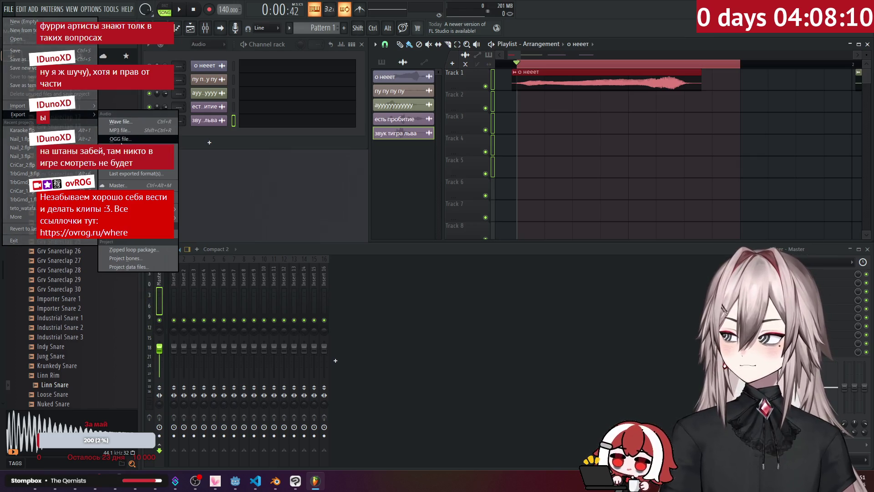
pyautogui.click(118, 139)
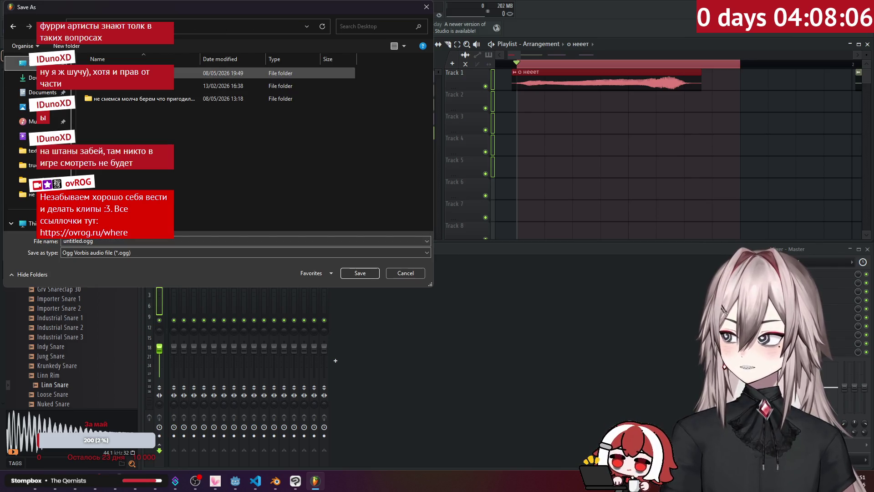
# Step: Save over oof5.ogg, confirm the replacement, and render it
pyautogui.click(117, 126)
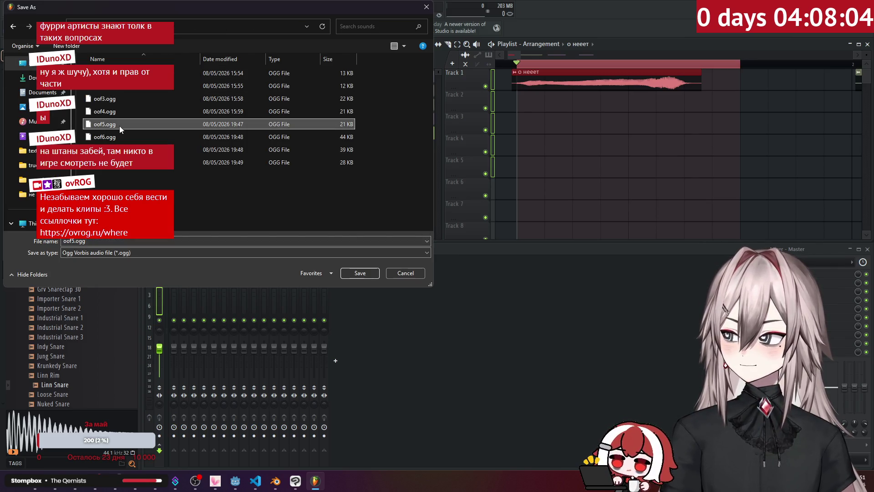
pyautogui.click(359, 273)
pyautogui.click(461, 241)
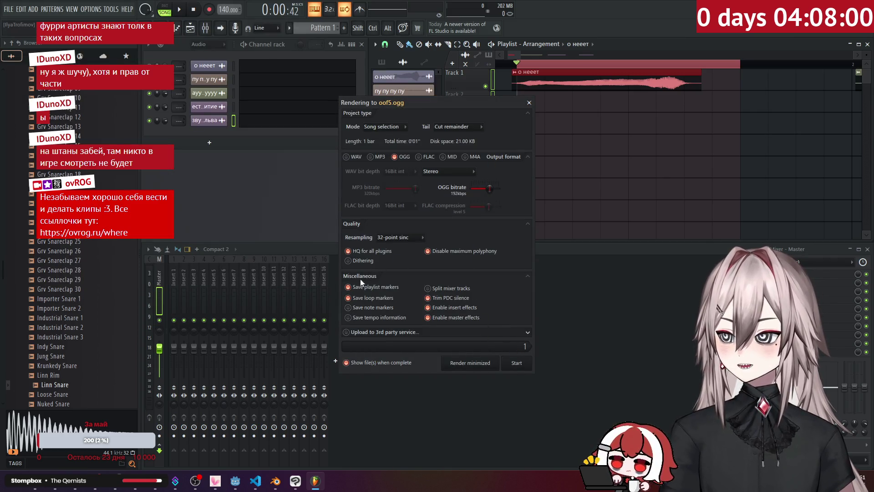
pyautogui.click(528, 367)
pyautogui.moveTo(517, 56); pyautogui.dragTo(537, 56)
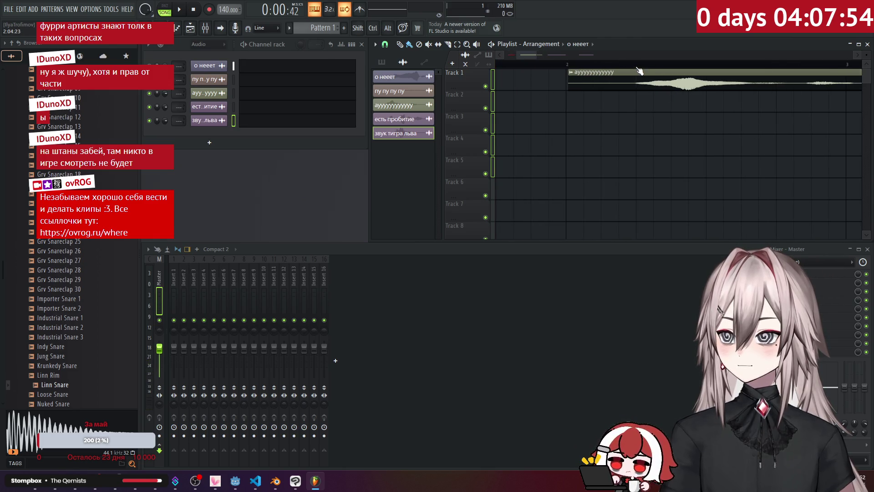
# Step: Export the ауууу clip's range as OGG over oof6.ogg, confirming the replacement
pyautogui.moveTo(639, 70)
pyautogui.mouseDown()
pyautogui.moveTo(861, 91)
pyautogui.moveTo(856, 100)
pyautogui.moveTo(638, 113)
pyautogui.mouseUp()
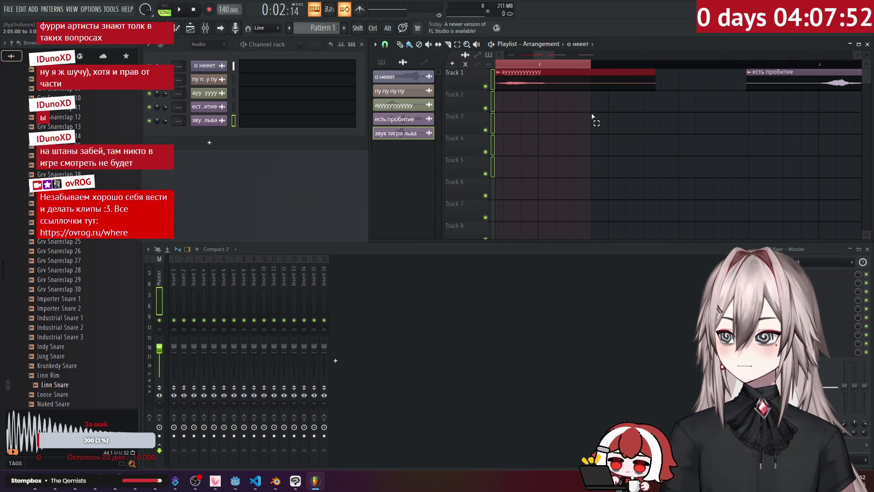
pyautogui.moveTo(537, 55); pyautogui.dragTo(565, 56)
pyautogui.press('space')
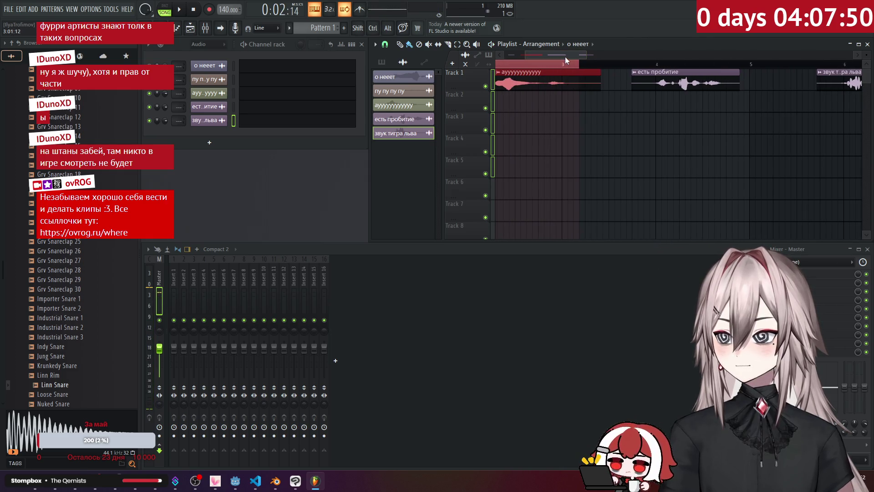
pyautogui.click(9, 10)
pyautogui.moveTo(53, 115)
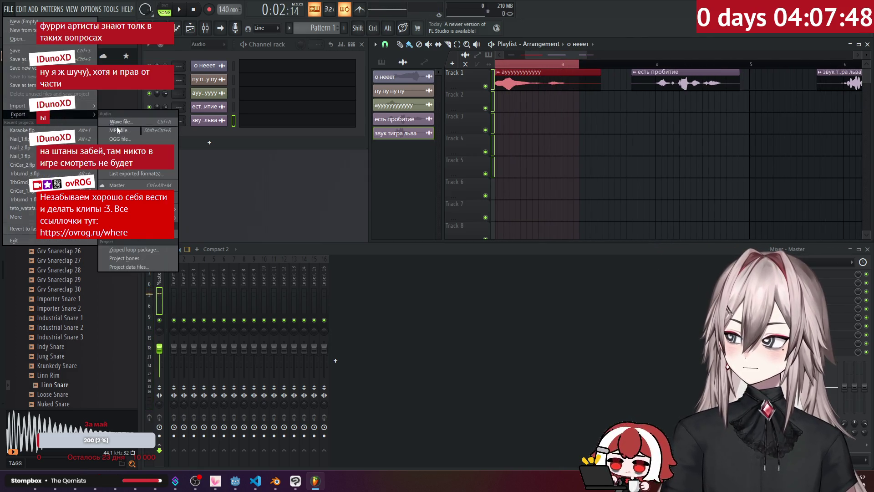
pyautogui.click(127, 139)
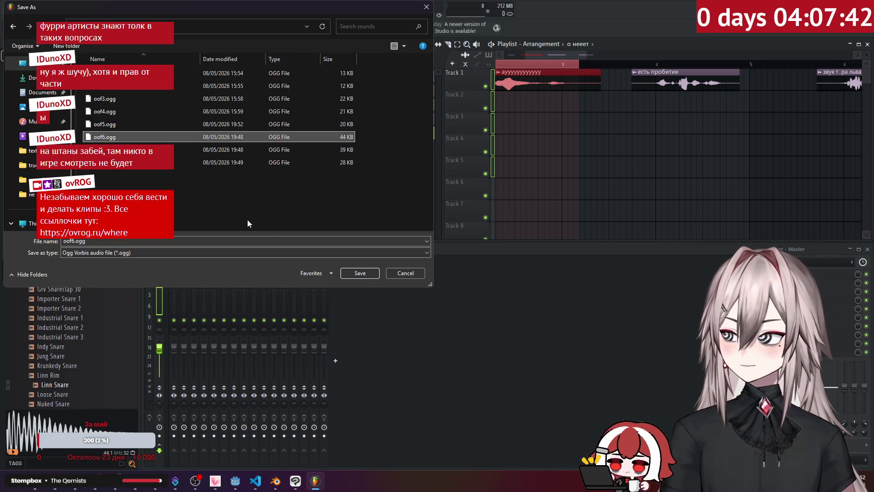
pyautogui.click(360, 276)
pyautogui.click(460, 241)
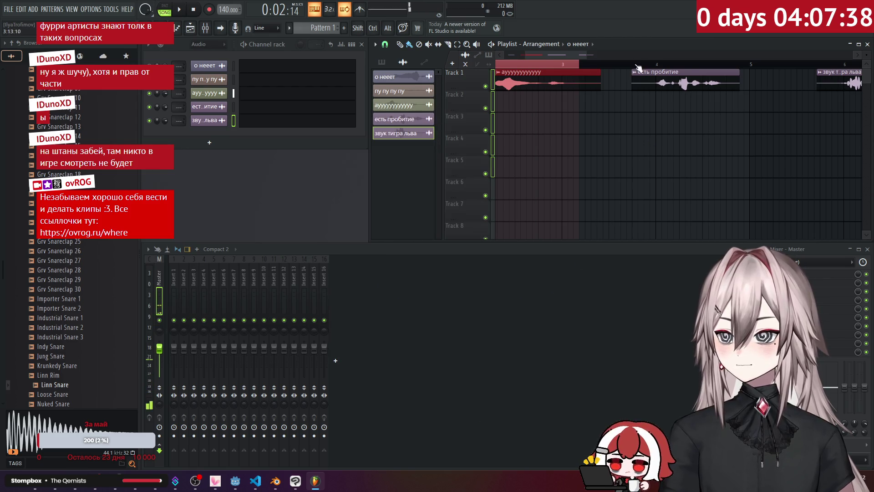
pyautogui.scroll(3, 605, 68)
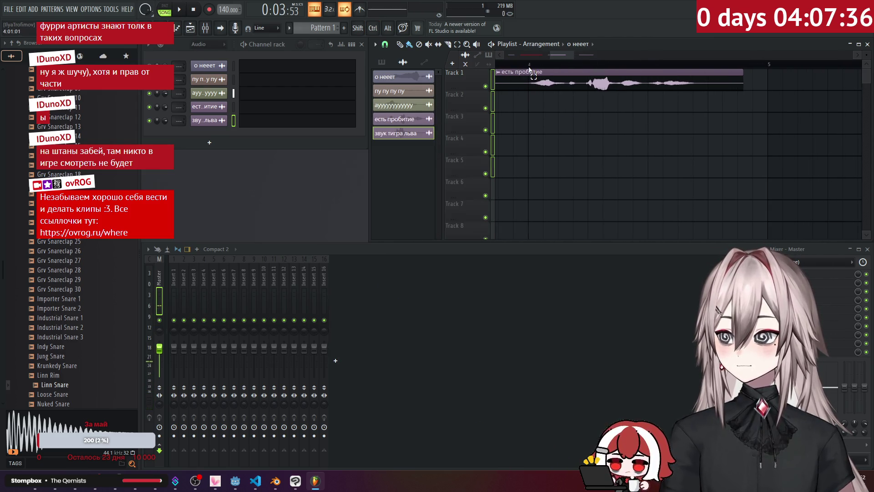
# Step: Export the есть пробитие range over oof7.ogg, confirm replacing it, and play the loop back
pyautogui.moveTo(529, 68); pyautogui.dragTo(682, 93)
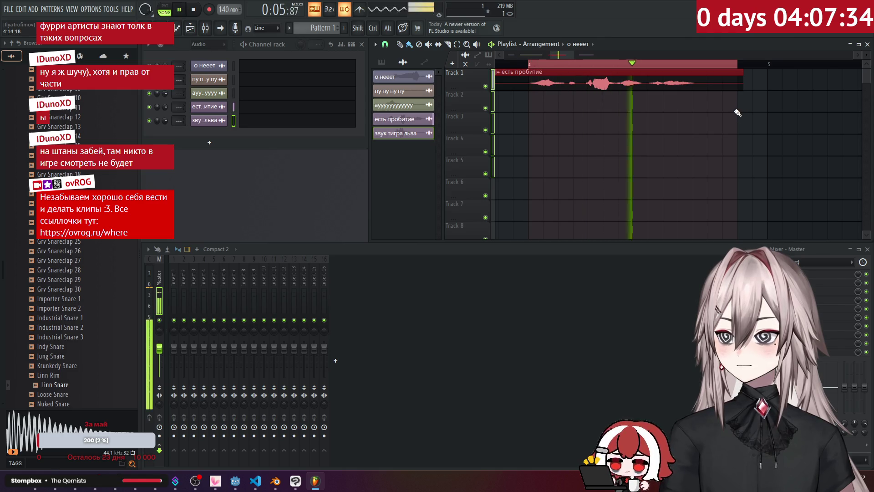
pyautogui.click(8, 9)
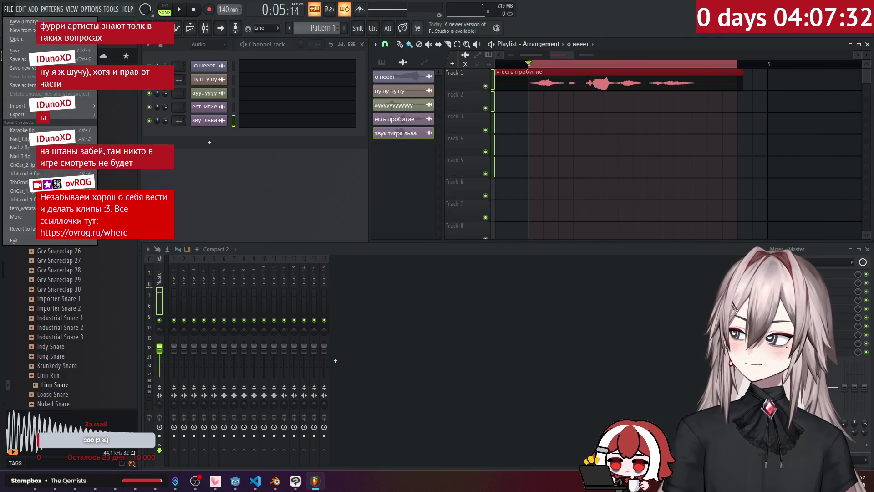
pyautogui.moveTo(83, 116)
pyautogui.click(133, 141)
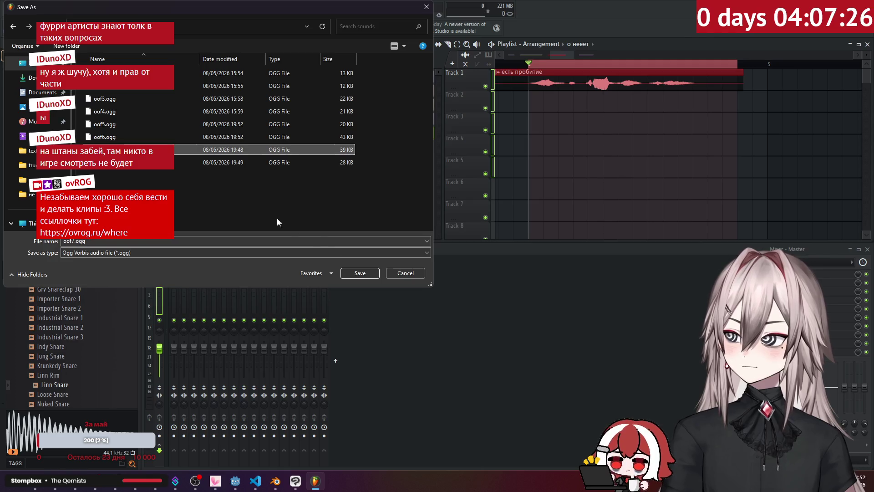
pyautogui.click(374, 275)
pyautogui.click(462, 239)
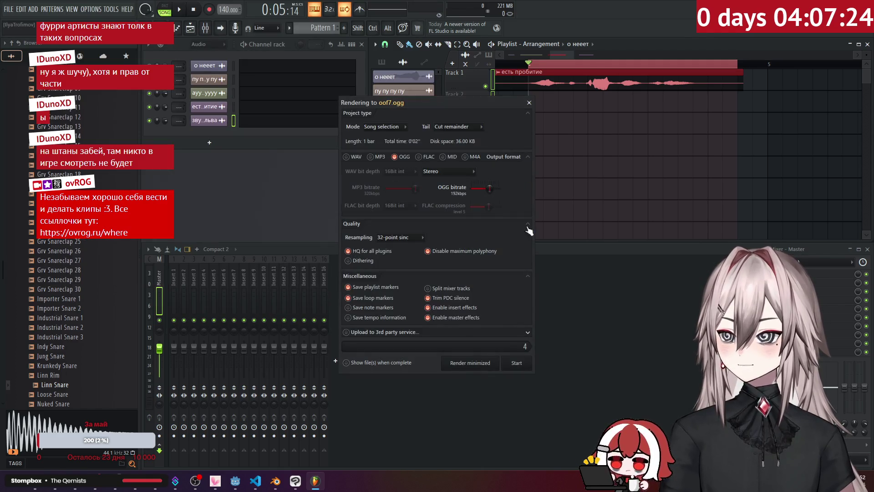
pyautogui.hscroll(5, 695, 132)
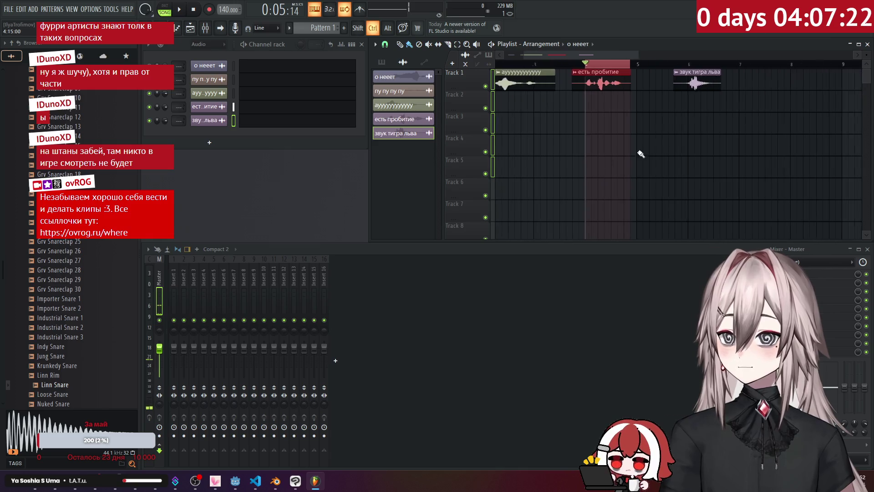
pyautogui.keyDown('ctrl'); pyautogui.scroll(2, 695, 132); pyautogui.keyUp('ctrl')
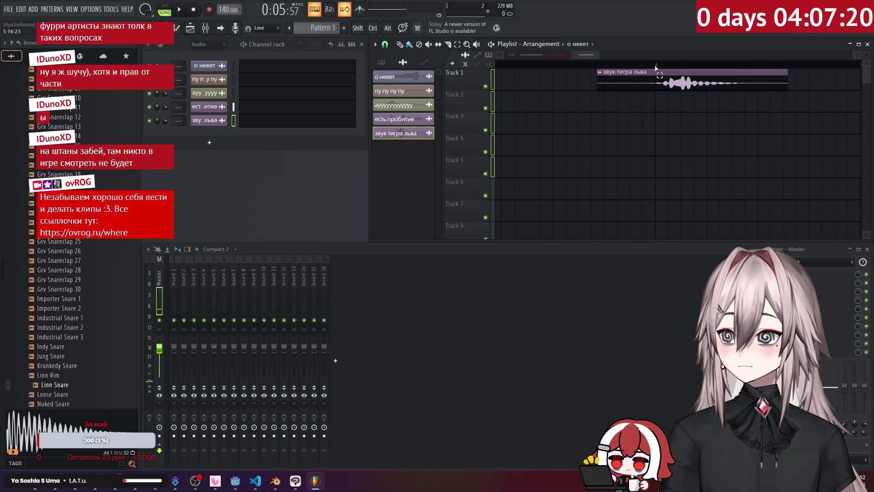
pyautogui.press('space')
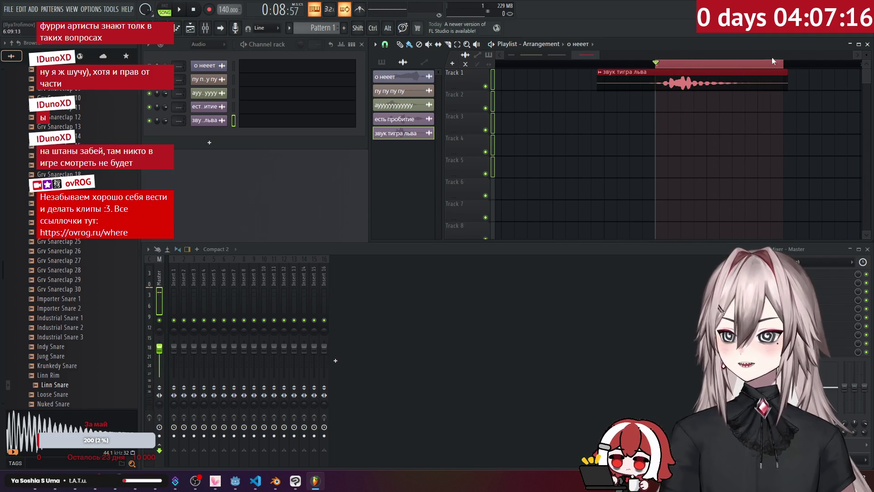
pyautogui.hotkey('alt', 'Tab')
# Step: Drag oof5–oof7.ogg from Desktop sounds into the project's sounds folder, replacing the old files
pyautogui.moveTo(46, 481)
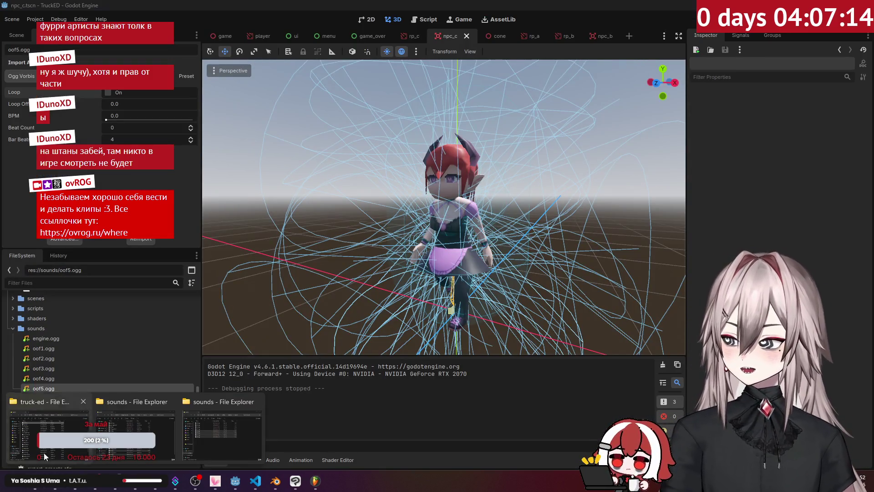
pyautogui.click(48, 430)
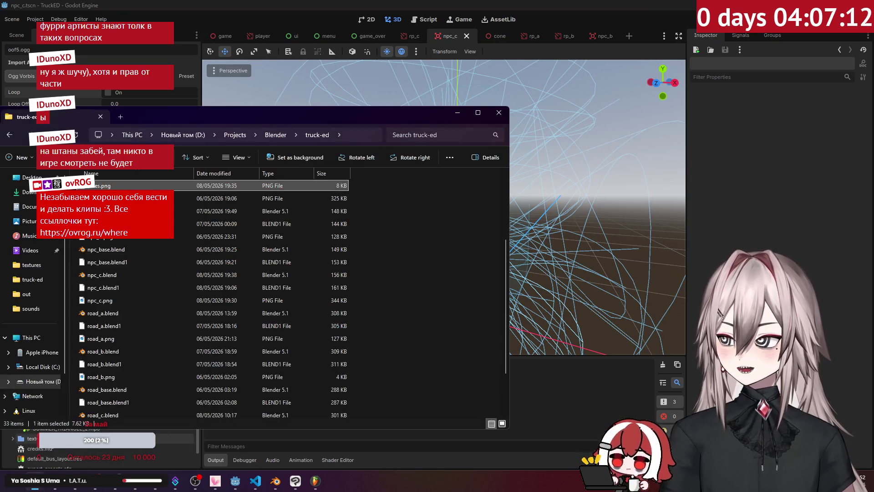
pyautogui.moveTo(42, 475)
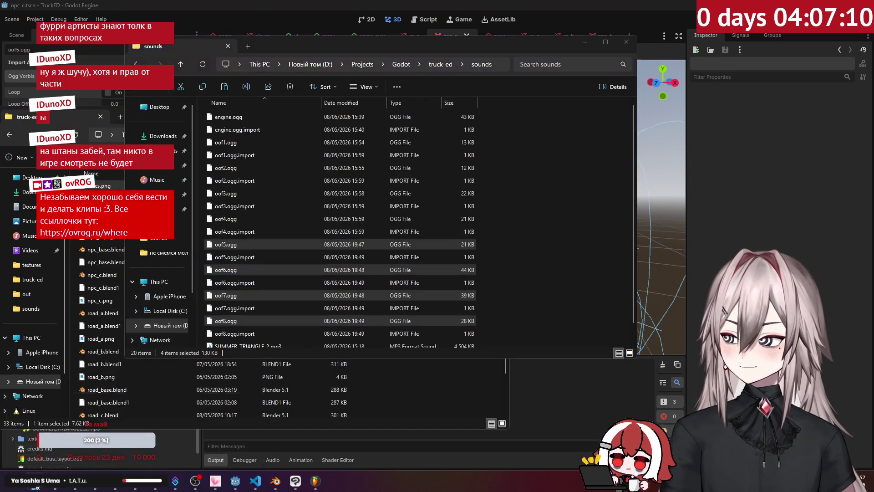
pyautogui.click(188, 433)
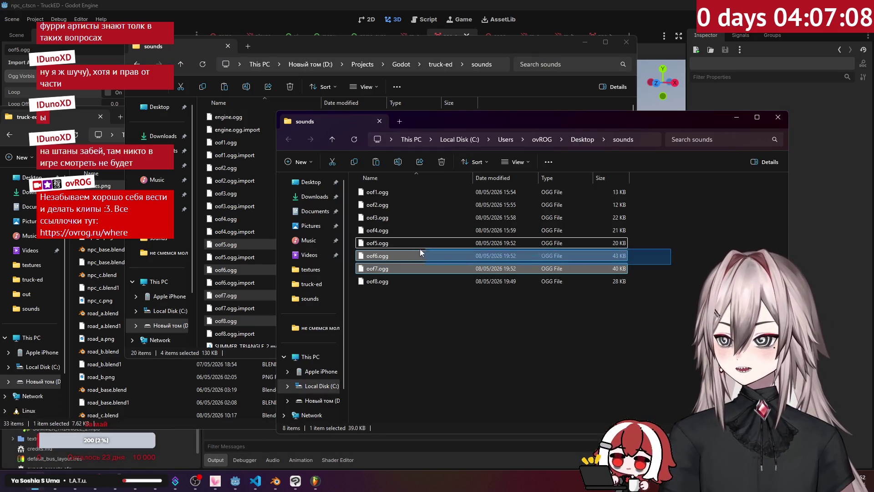
pyautogui.moveTo(253, 262); pyautogui.dragTo(331, 202)
pyautogui.click(389, 156)
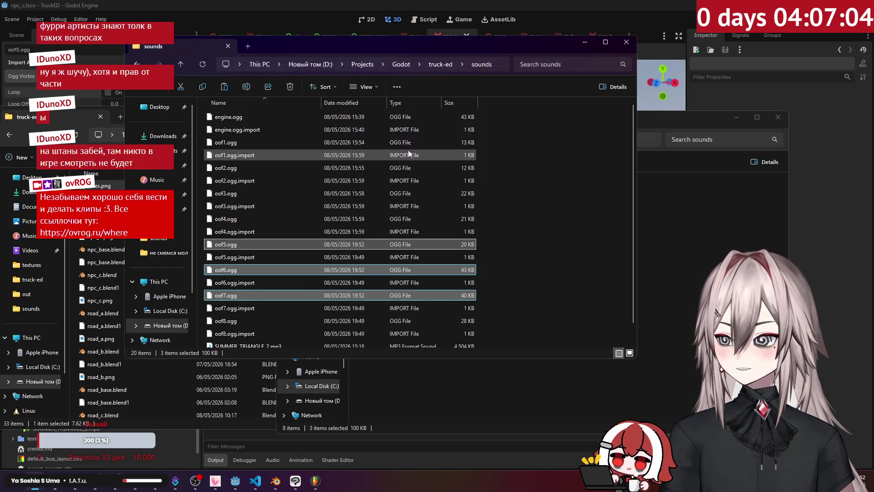
pyautogui.click(634, 8)
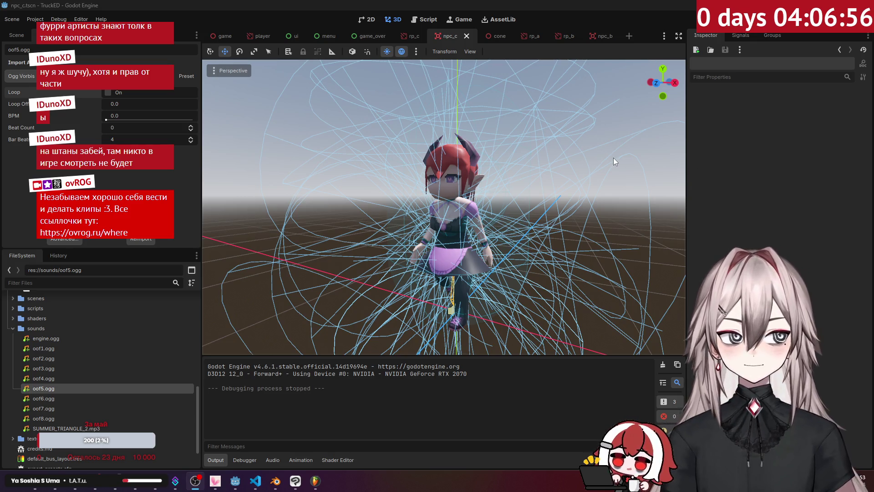
# Step: Run the truck game, start a round from the main menu, then go back to FL Studio
pyautogui.press('F5')
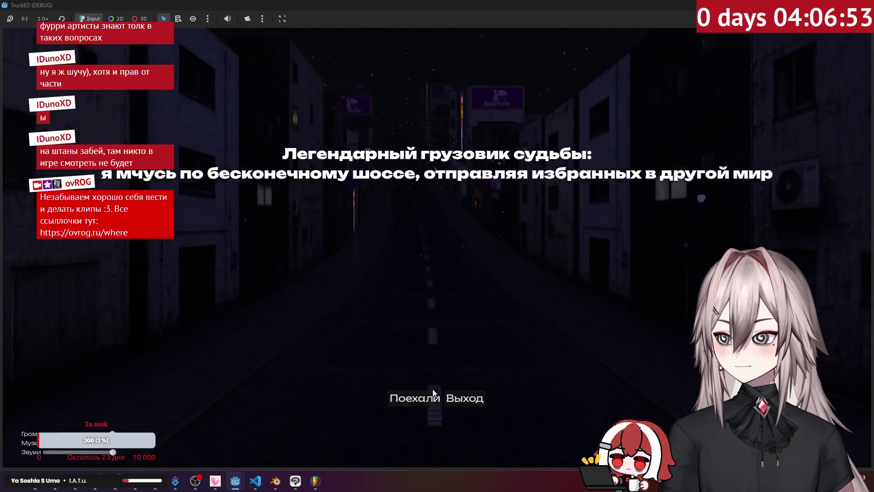
pyautogui.click(433, 393)
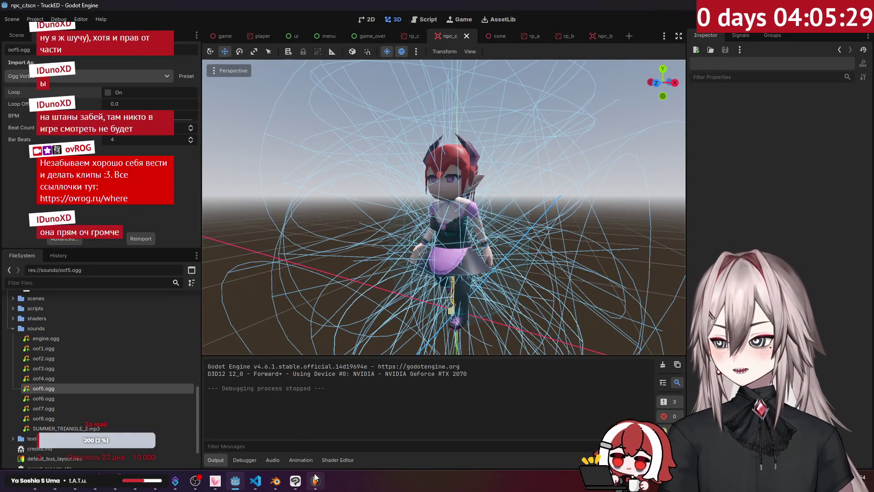
pyautogui.click(315, 479)
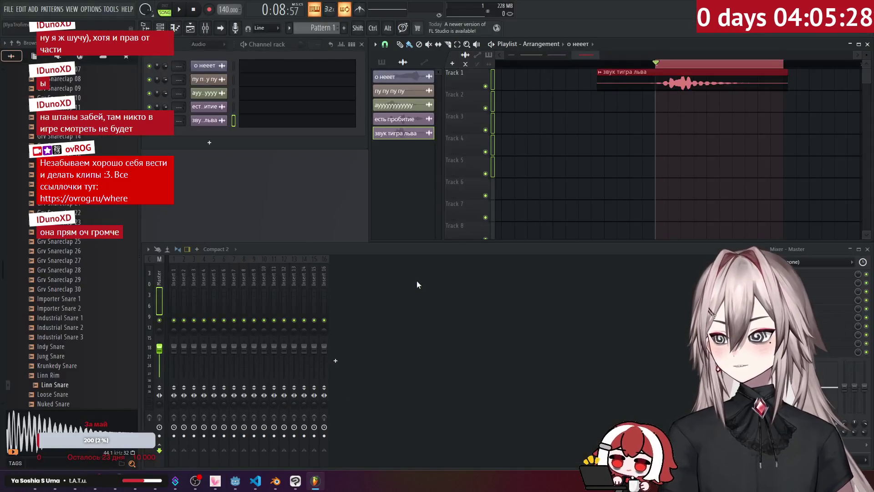
# Step: Start a new empty FL Studio project without saving the old one
pyautogui.click(9, 9)
pyautogui.click(13, 22)
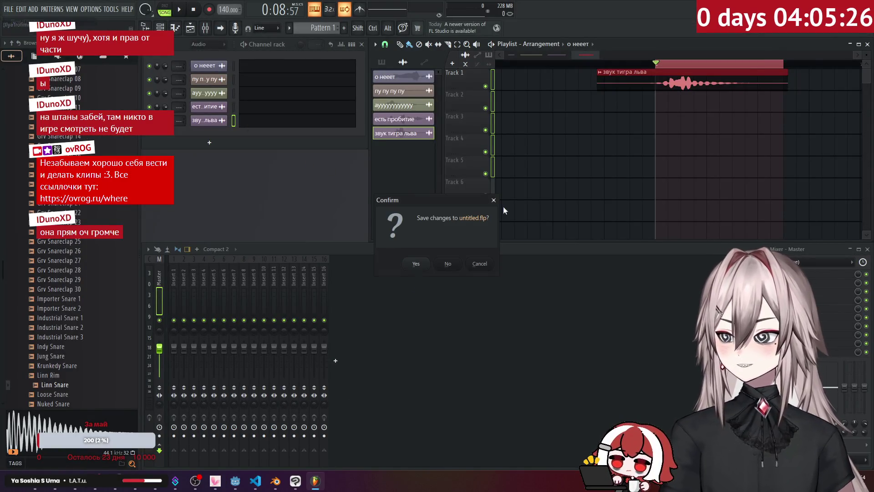
pyautogui.click(446, 265)
# Step: Drag oof1–oof4.ogg from the sounds folder into the playlist on Track 1
pyautogui.moveTo(33, 487)
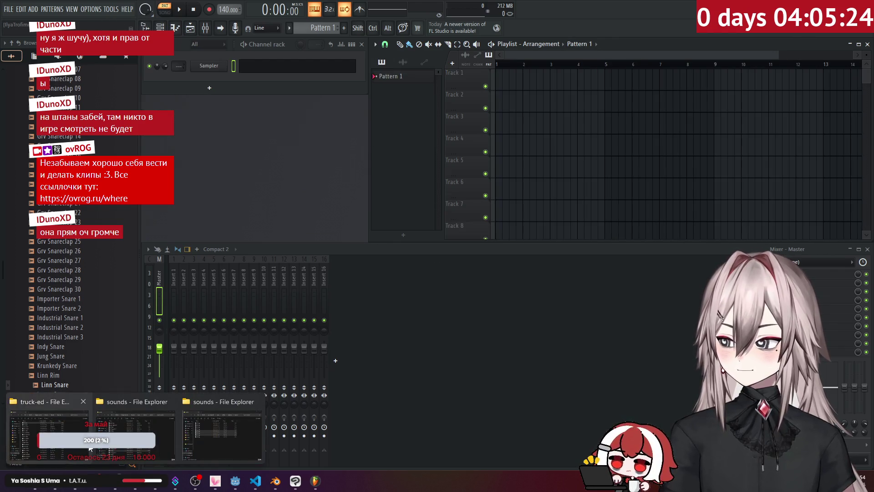
pyautogui.click(135, 429)
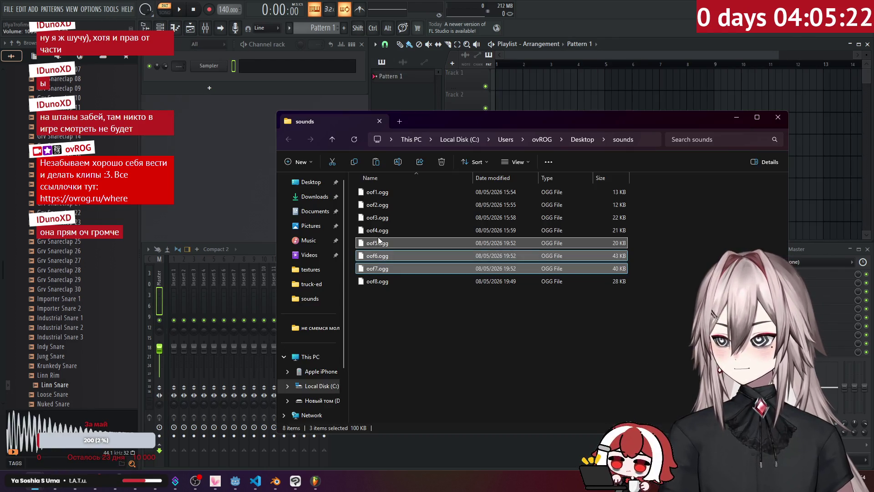
pyautogui.moveTo(385, 233); pyautogui.dragTo(386, 218)
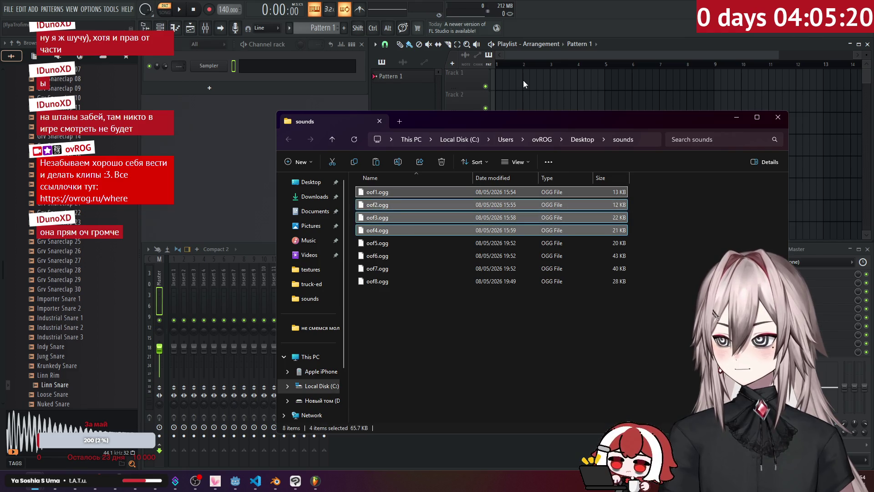
pyautogui.moveTo(522, 81); pyautogui.dragTo(527, 75)
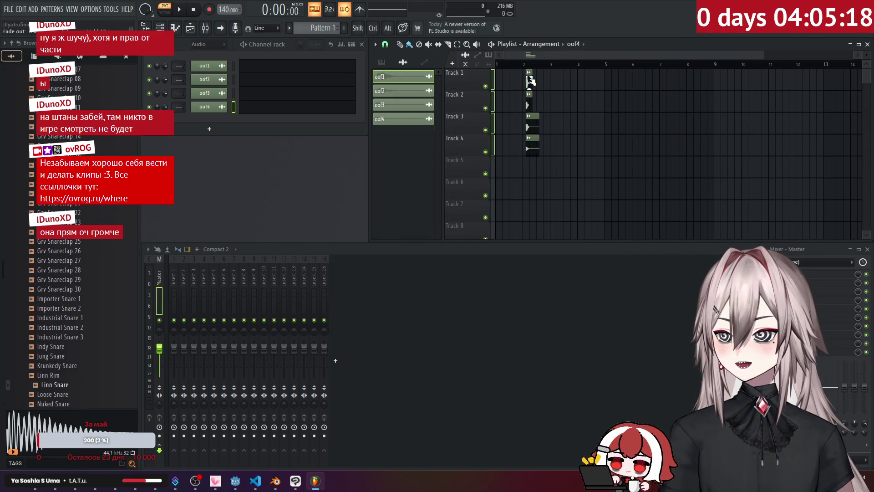
pyautogui.scroll(5, 559, 53)
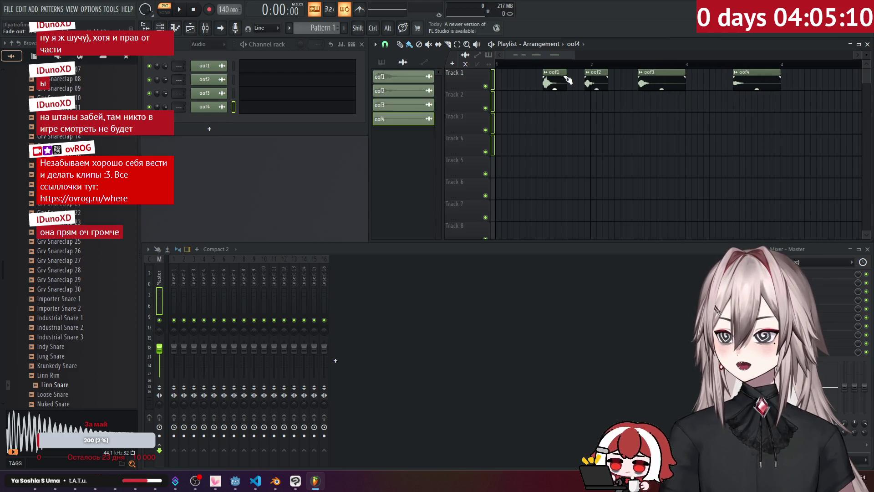
# Step: Review the sample settings of the oof1, oof2, oof3 and oof4 channels in turn
pyautogui.click(221, 68)
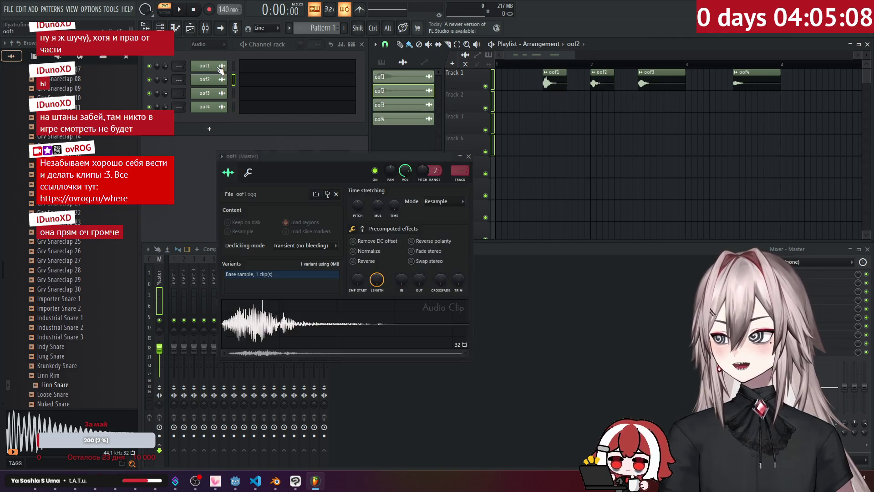
pyautogui.click(468, 157)
pyautogui.click(222, 79)
pyautogui.click(221, 80)
pyautogui.click(221, 79)
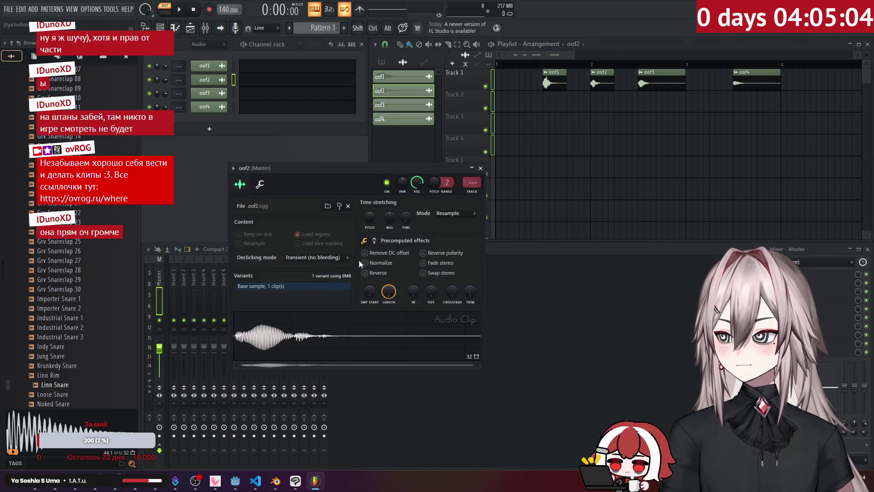
pyautogui.click(480, 168)
pyautogui.click(221, 93)
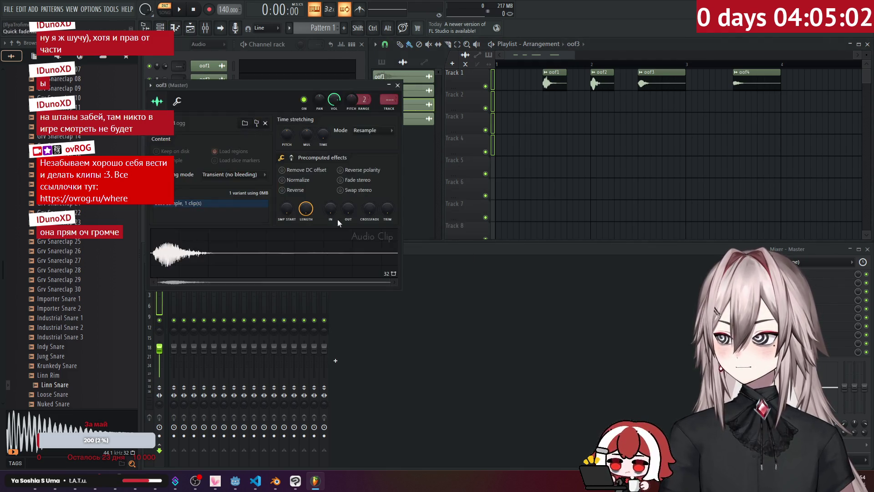
pyautogui.click(399, 85)
pyautogui.click(221, 107)
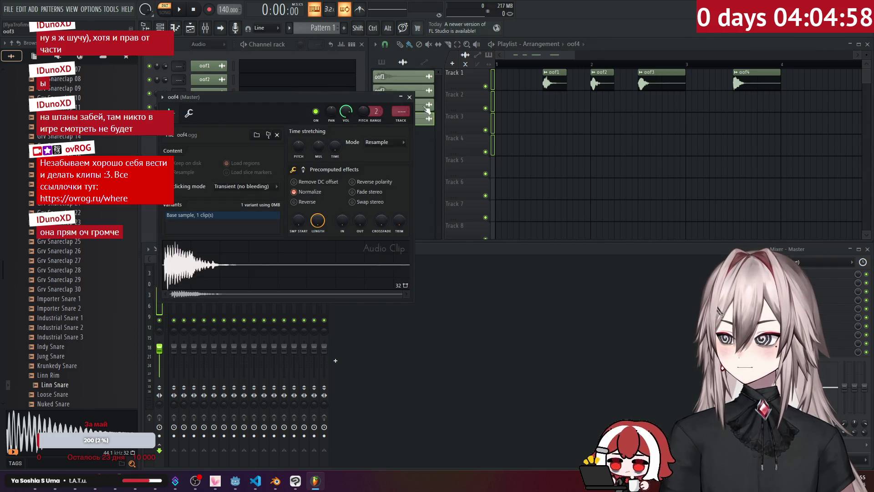
pyautogui.click(410, 97)
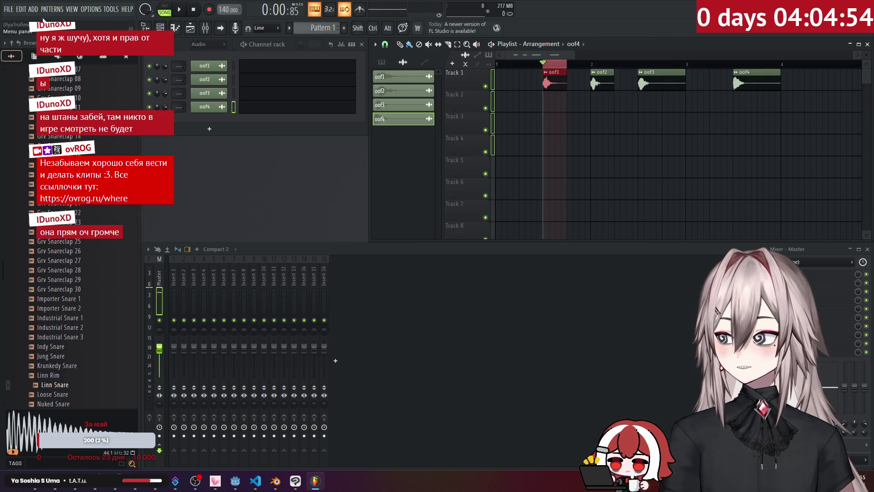
# Step: Export the song as OGG over oof1.ogg and render it
pyautogui.click(11, 10)
pyautogui.moveTo(18, 114)
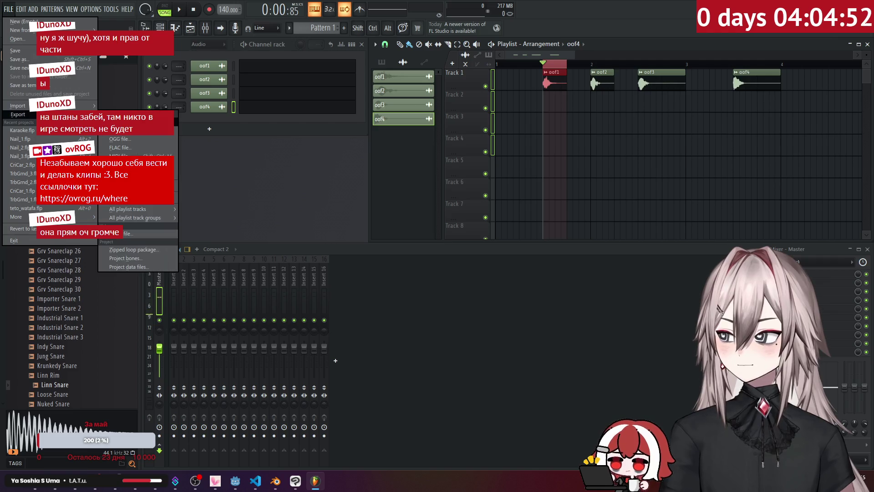
pyautogui.click(118, 138)
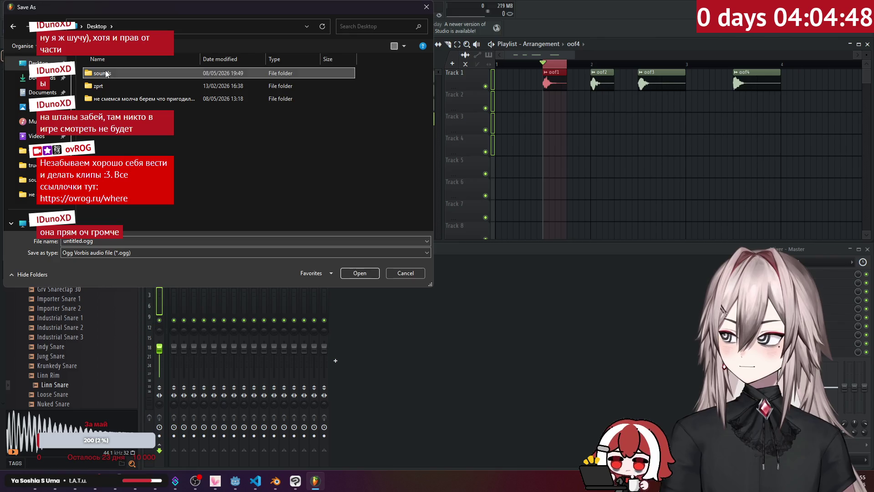
pyautogui.click(123, 75)
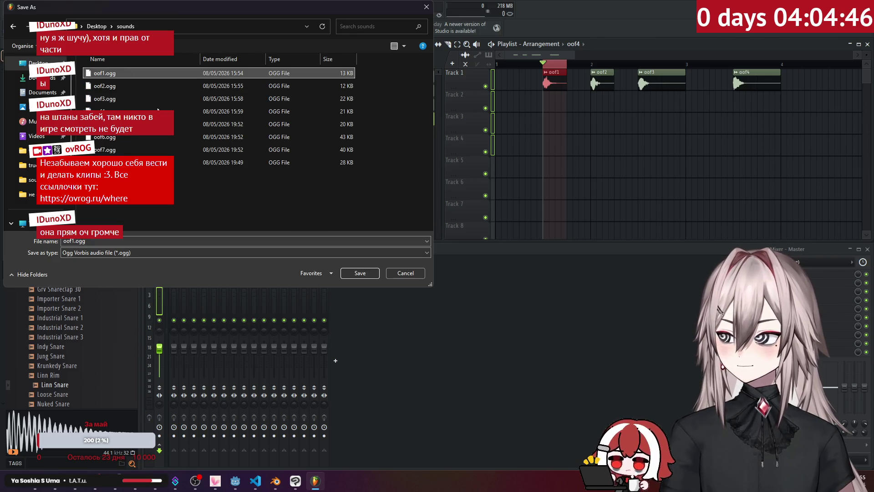
pyautogui.click(351, 272)
pyautogui.click(458, 240)
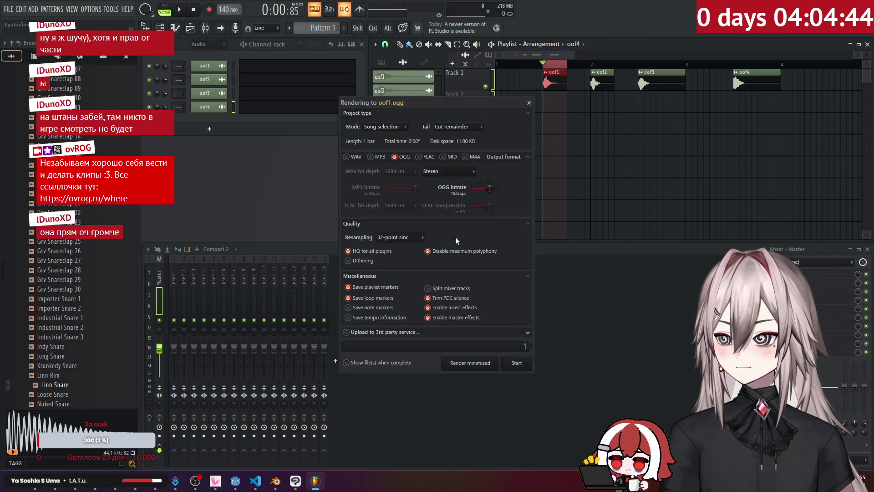
pyautogui.click(524, 360)
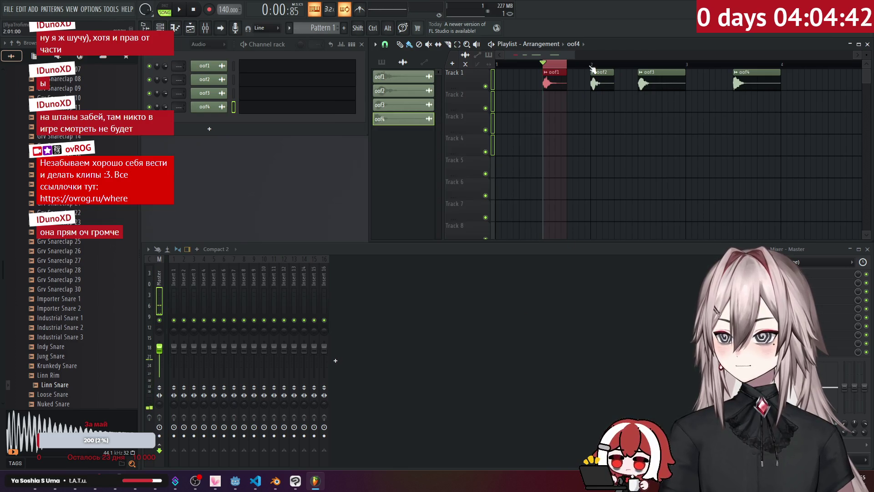
# Step: Export as OGG over oof2.ogg in the Desktop sounds folder
pyautogui.click(8, 10)
pyautogui.moveTo(19, 115)
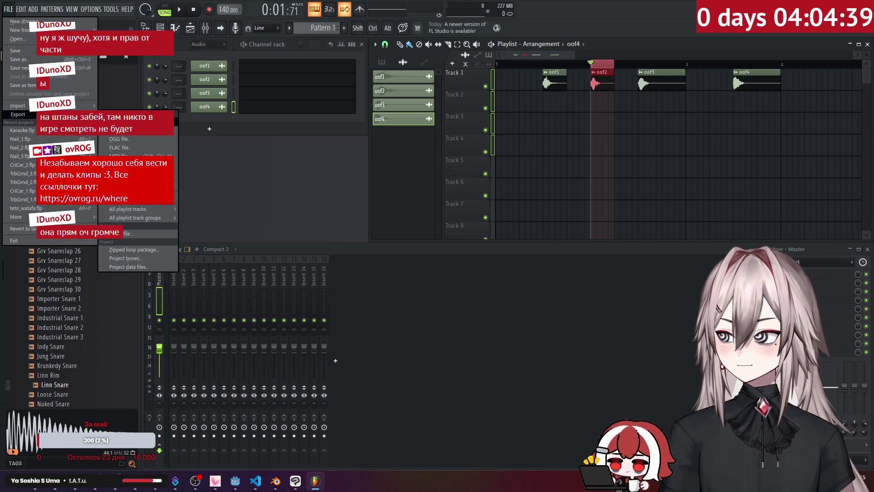
pyautogui.click(137, 139)
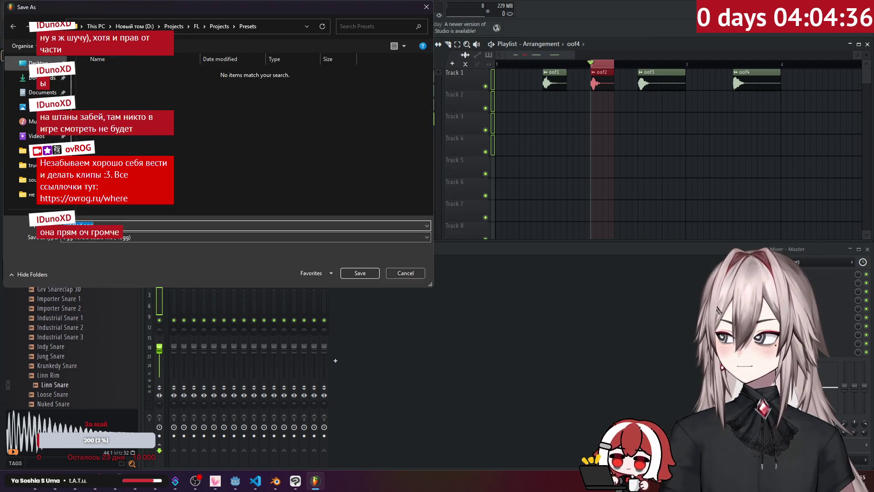
pyautogui.click(38, 63)
pyautogui.doubleClick(109, 77)
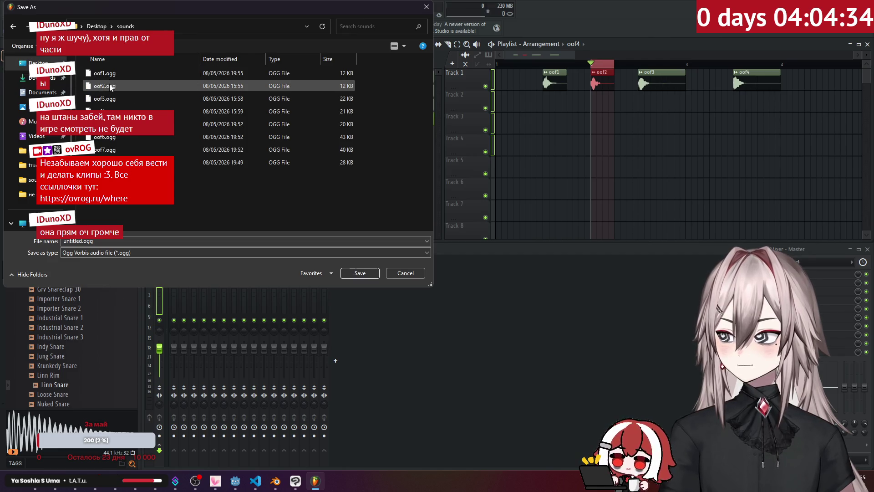
pyautogui.click(110, 85)
pyautogui.click(351, 272)
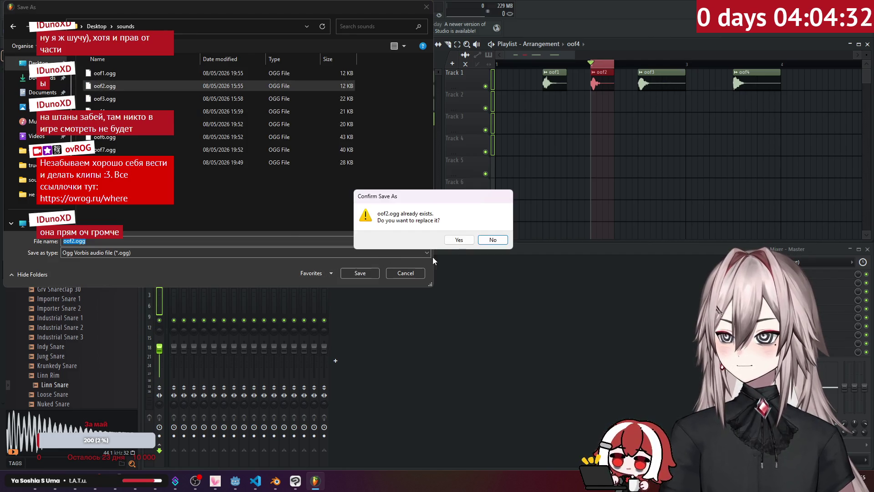
pyautogui.click(461, 241)
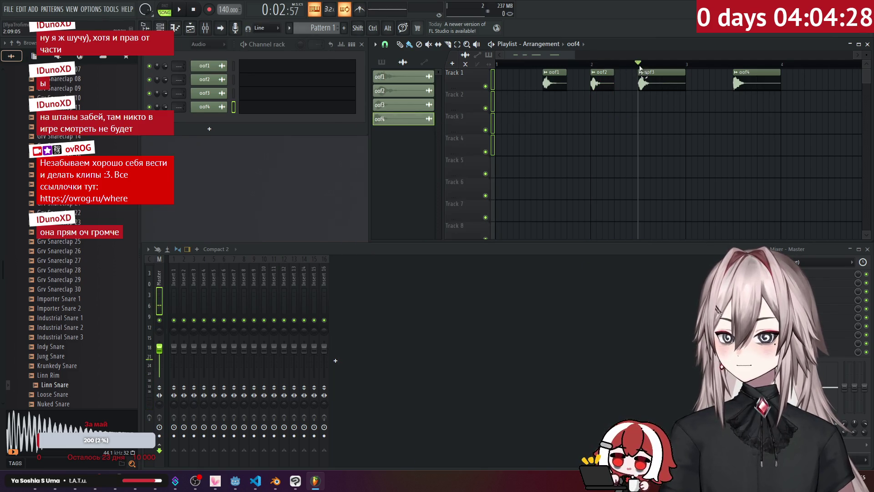
# Step: Export as OGG over oof3.ogg in the Desktop sounds folder and render it
pyautogui.click(10, 12)
pyautogui.moveTo(18, 114)
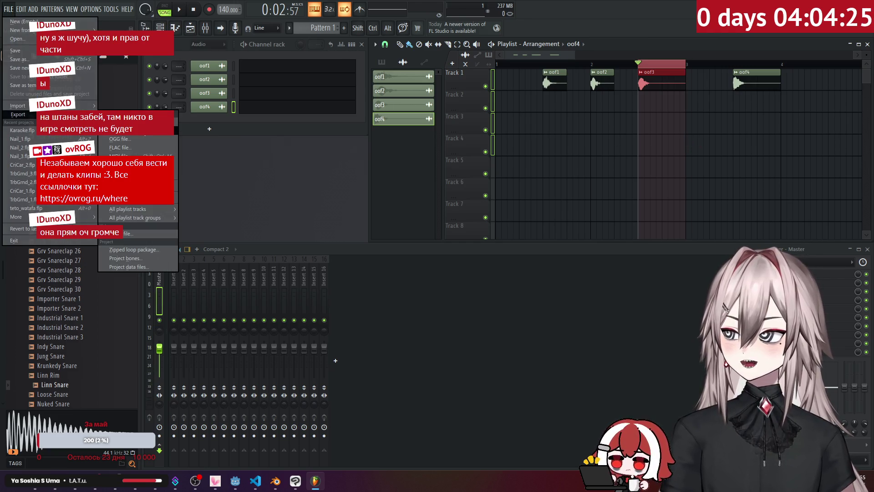
pyautogui.click(138, 139)
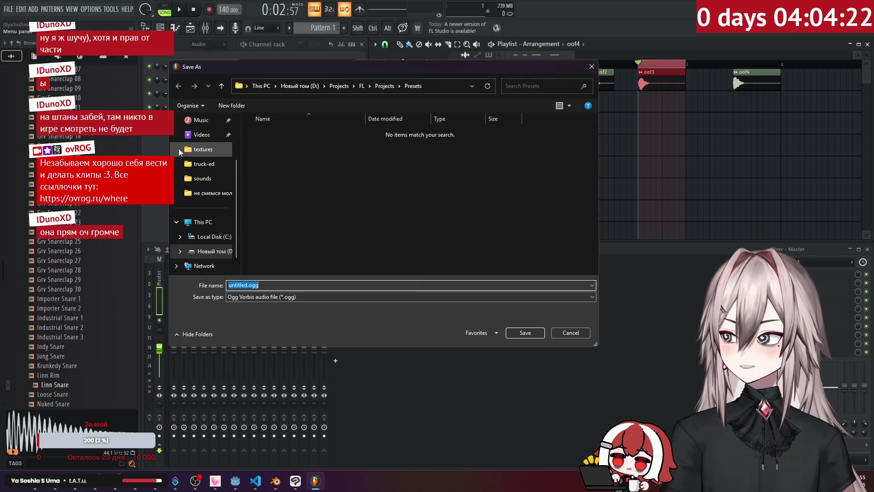
pyautogui.click(203, 127)
pyautogui.doubleClick(277, 135)
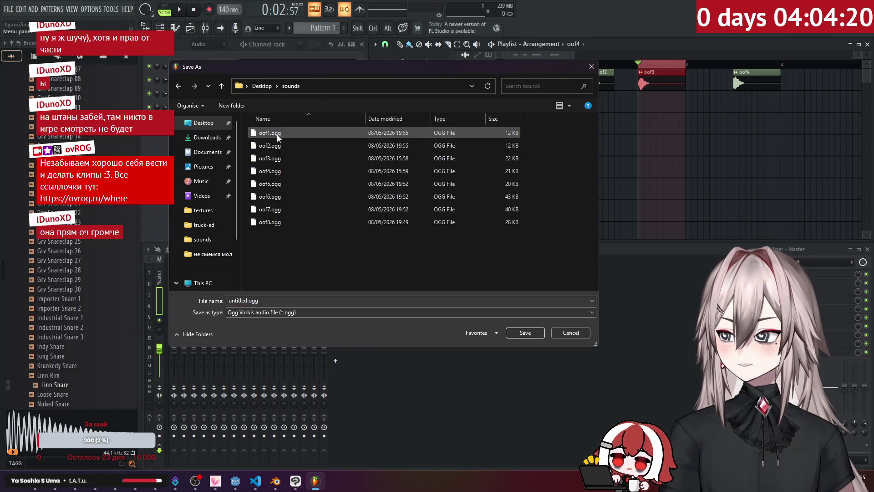
pyautogui.click(283, 159)
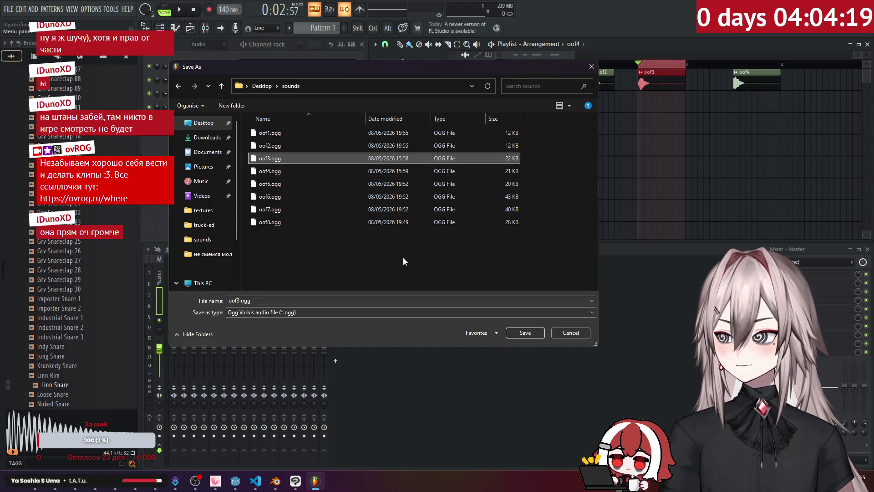
pyautogui.click(528, 336)
pyautogui.click(463, 240)
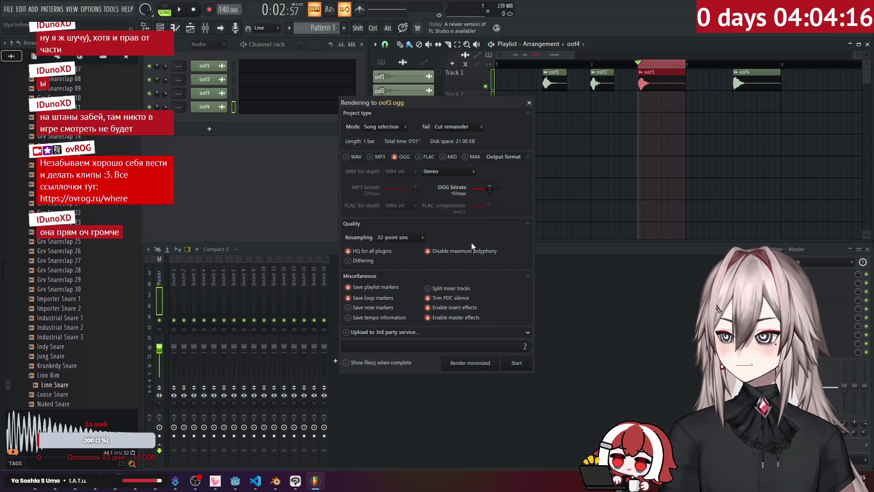
pyautogui.click(516, 363)
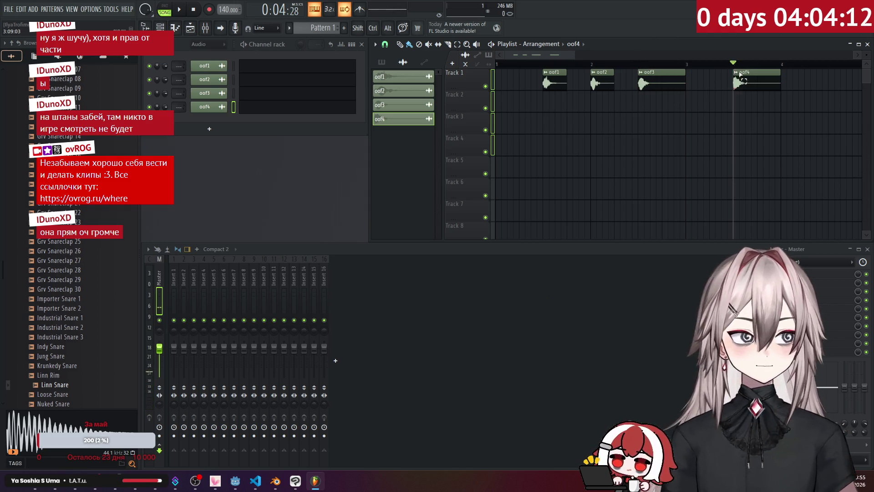
# Step: Export as OGG over oof4.ogg in the Desktop sounds folder and render it
pyautogui.click(9, 9)
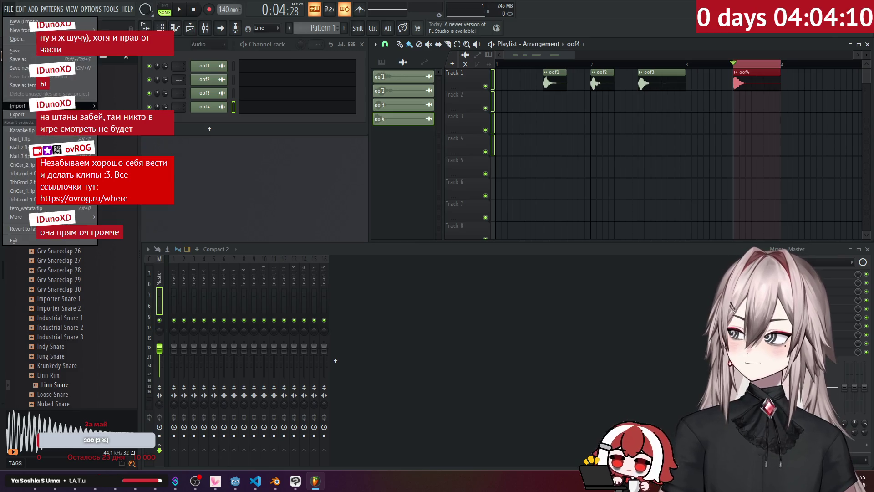
pyautogui.moveTo(17, 114)
pyautogui.click(128, 139)
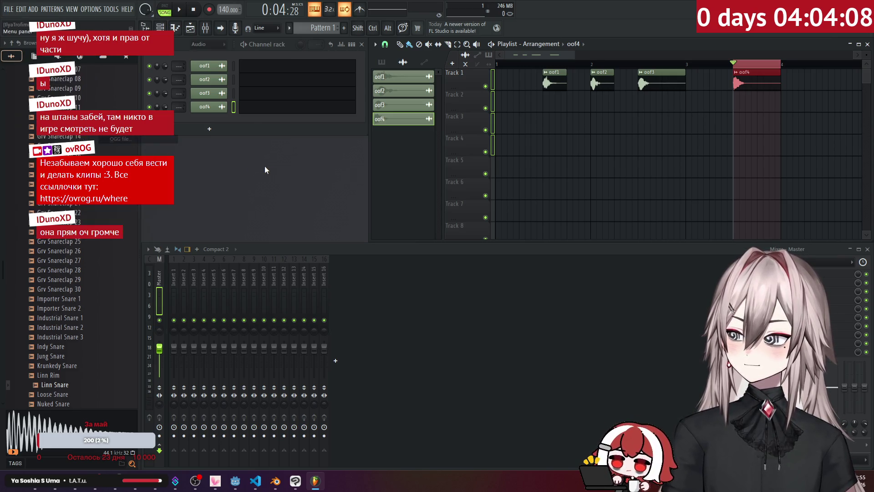
pyautogui.click(205, 130)
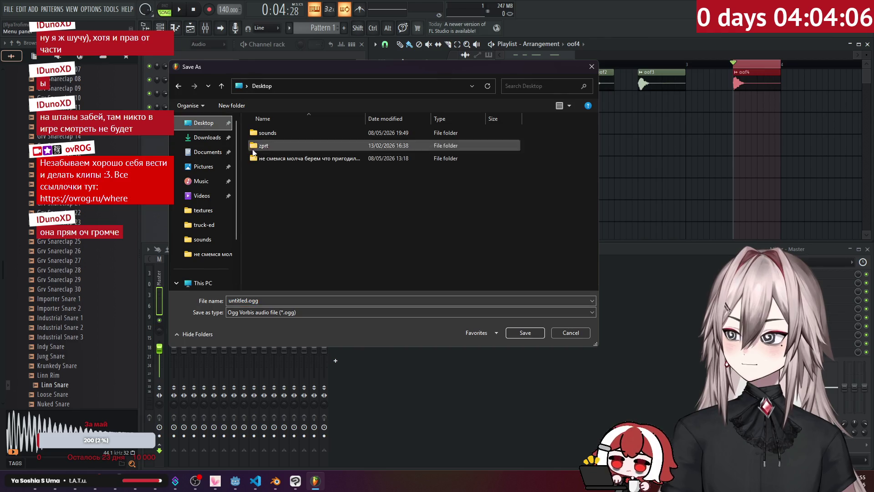
pyautogui.doubleClick(279, 132)
pyautogui.click(278, 169)
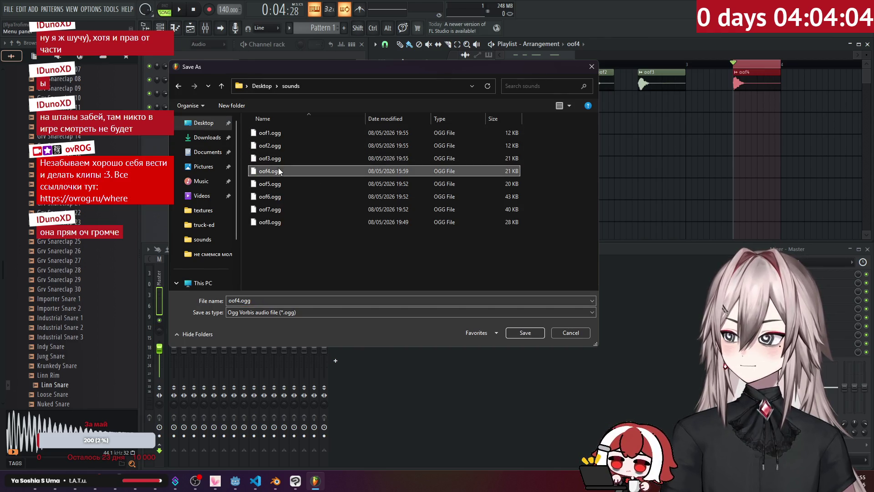
pyautogui.click(526, 328)
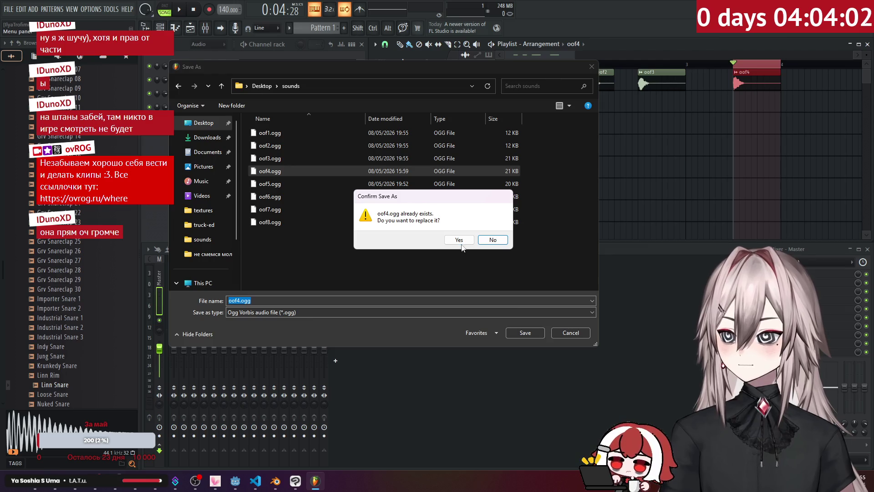
pyautogui.click(460, 241)
pyautogui.click(527, 361)
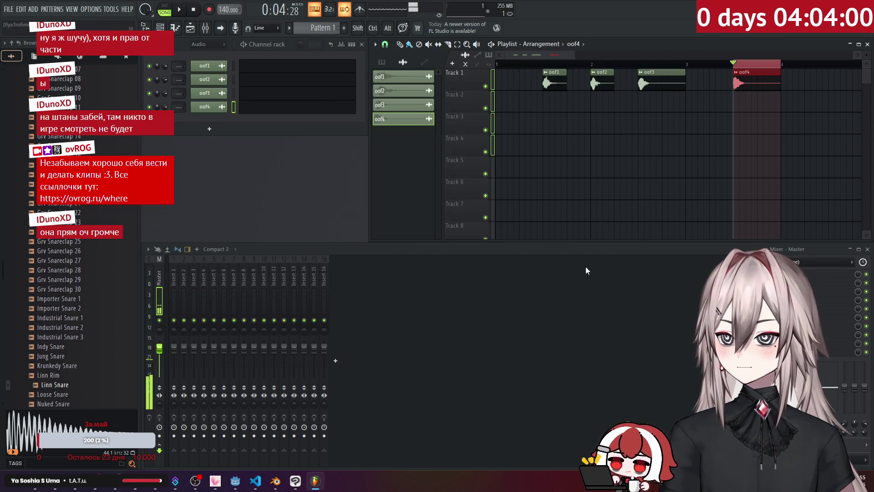
pyautogui.hotkey('alt', 'Tab')
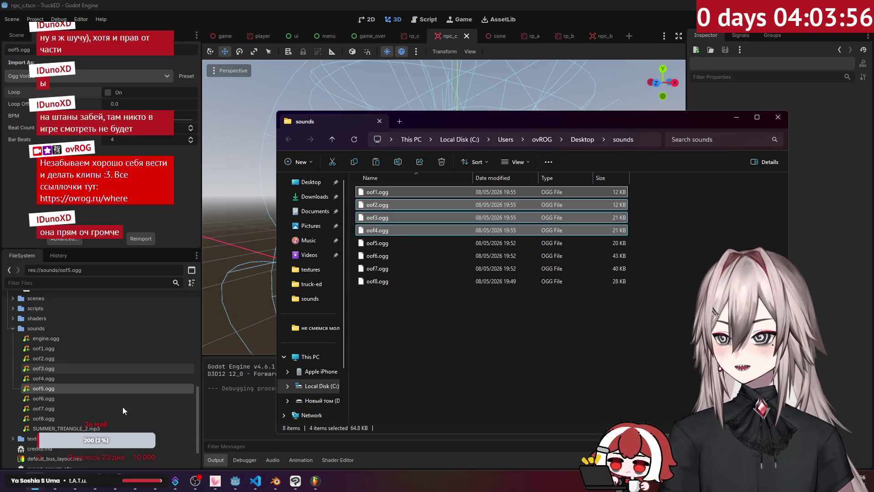
# Step: Copy the new oof1–oof4.ogg into D:\Projects\Godot\truck-ed\sounds, replacing the old files, then run the game
pyautogui.click(36, 487)
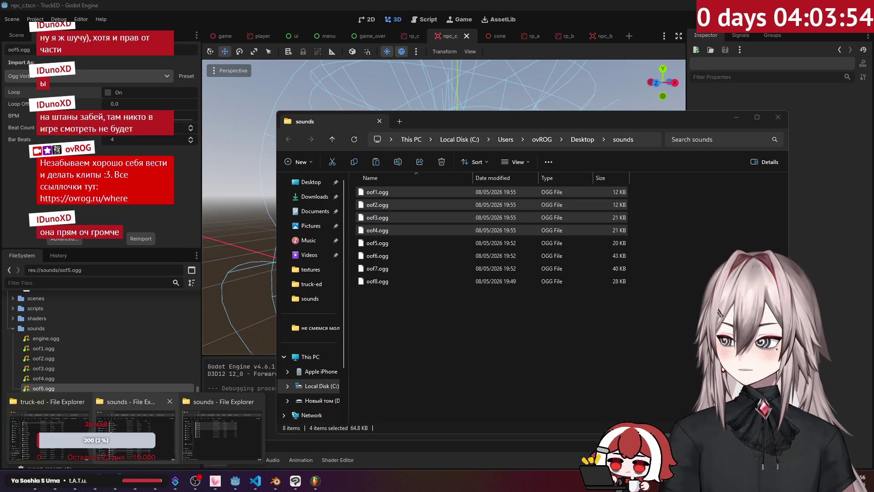
pyautogui.click(134, 430)
pyautogui.click(632, 256)
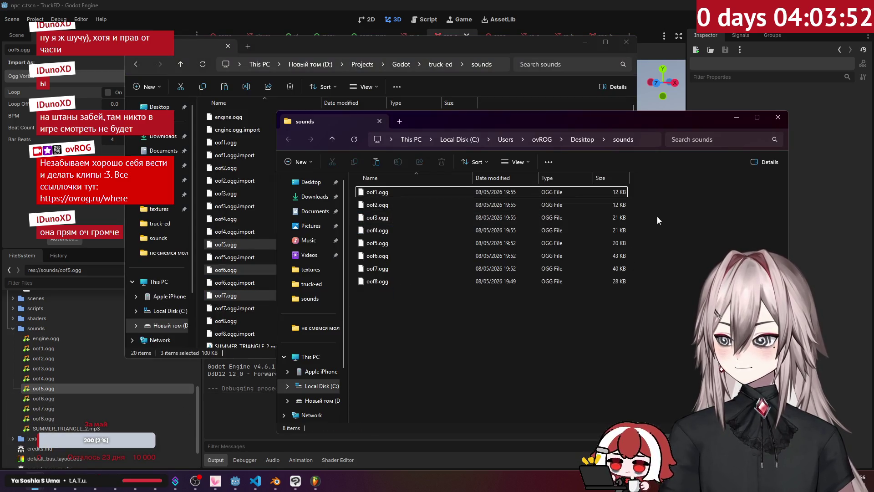
pyautogui.moveTo(657, 220); pyautogui.dragTo(402, 193)
pyautogui.moveTo(651, 226)
pyautogui.mouseDown()
pyautogui.moveTo(432, 213)
pyautogui.moveTo(384, 195)
pyautogui.mouseUp()
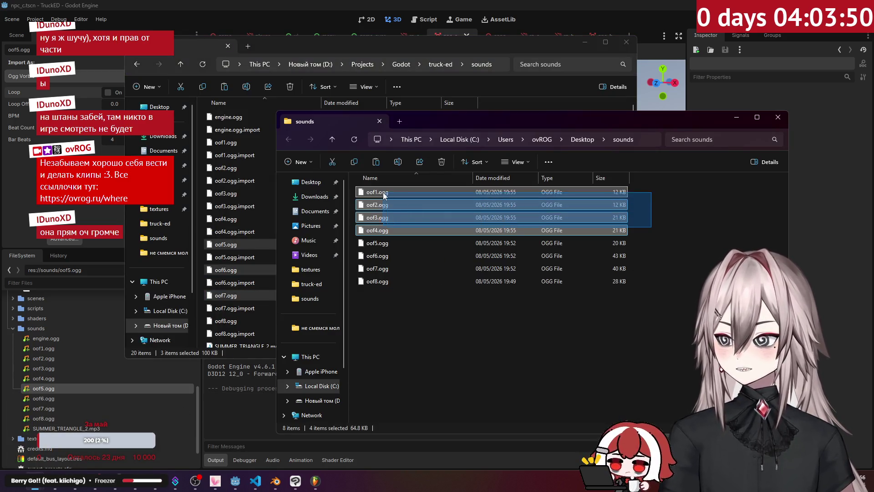
pyautogui.moveTo(225, 200); pyautogui.dragTo(209, 203)
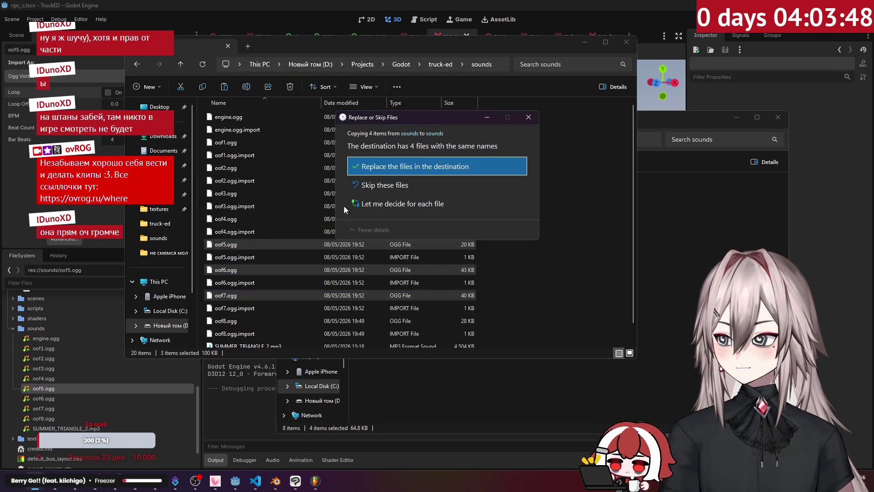
pyautogui.click(423, 170)
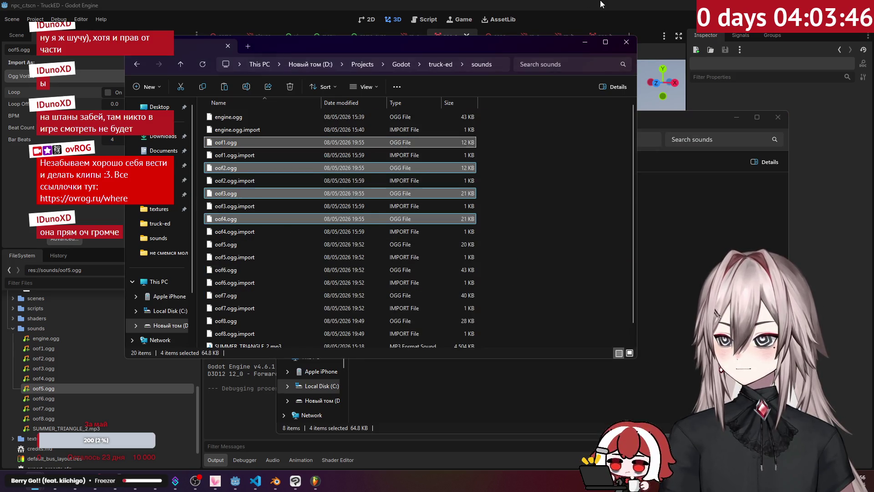
pyautogui.click(740, 34)
pyautogui.press('F5')
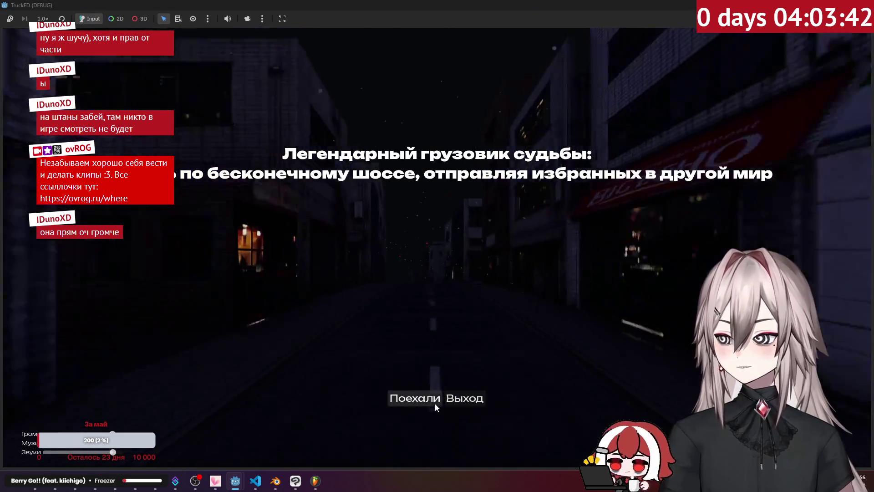
# Step: Start the game from the title menu and drive the truck through several night streets with WASD
pyautogui.click(433, 401)
pyautogui.press('a')
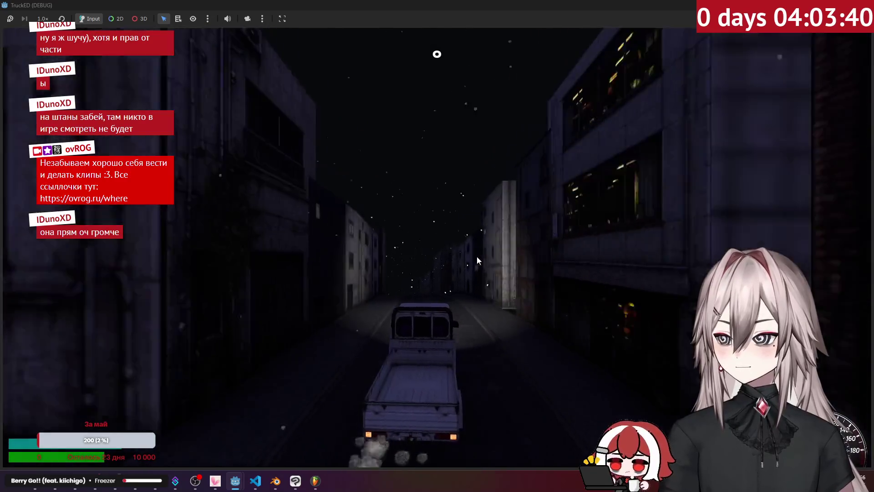
pyautogui.press('w')
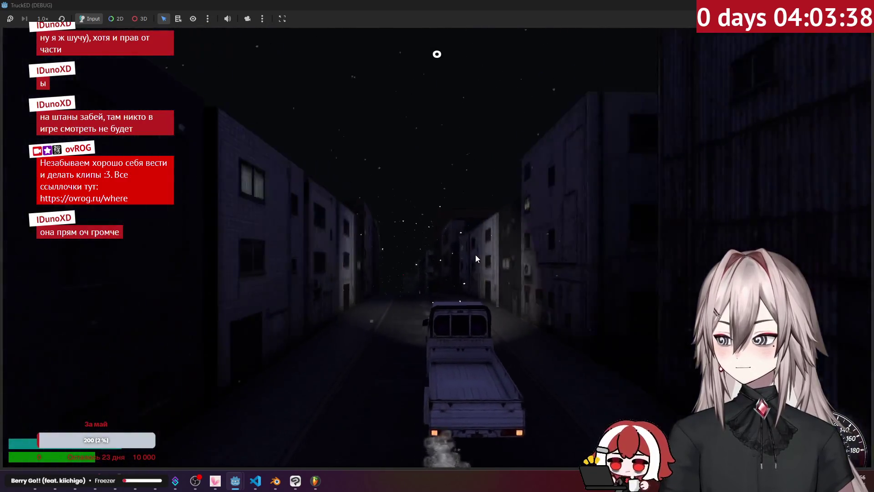
pyautogui.press('a')
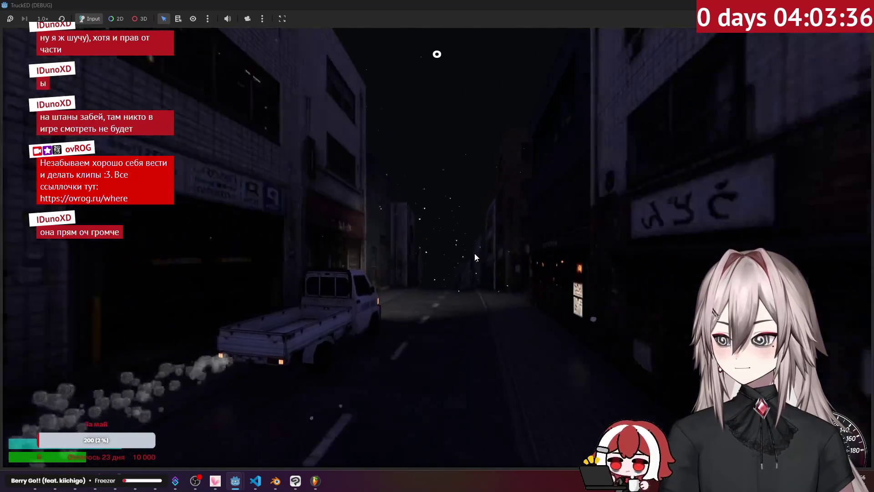
pyautogui.press('w')
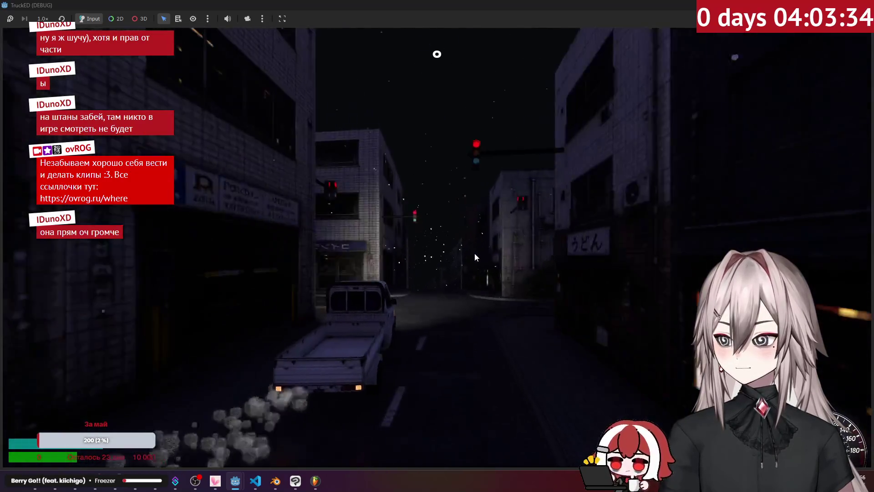
pyautogui.press('w')
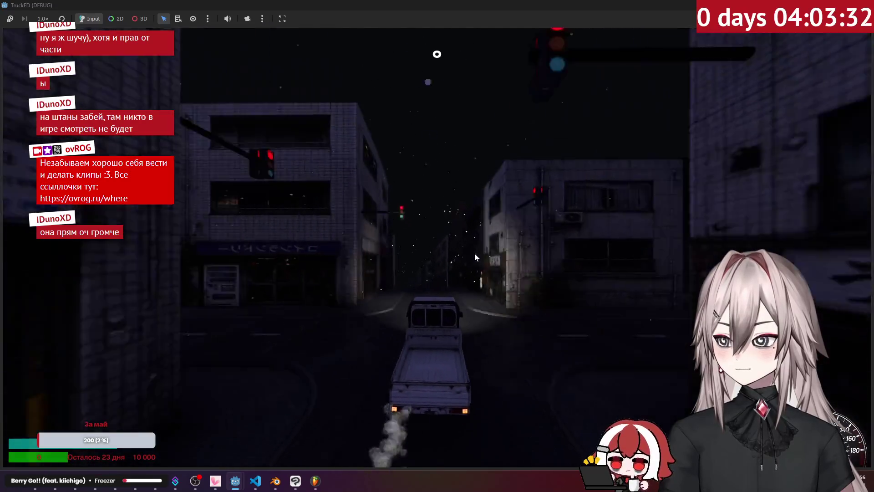
pyautogui.press('w')
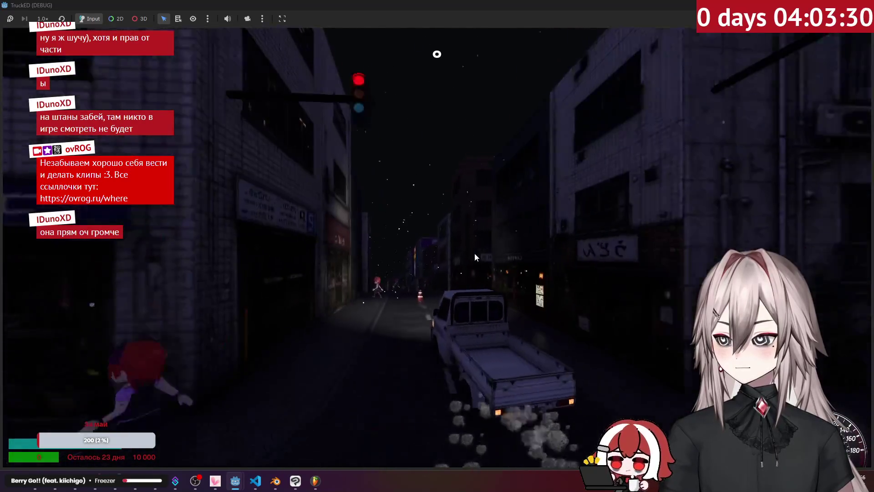
pyautogui.press('w')
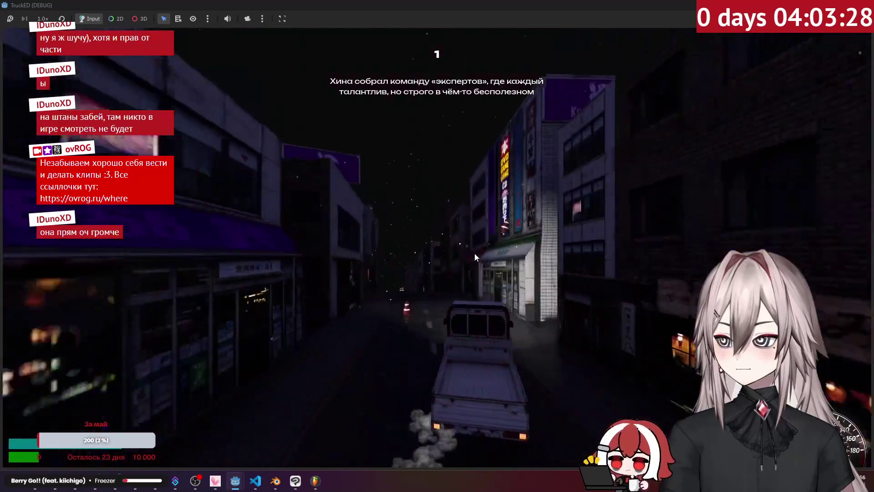
pyautogui.press('w')
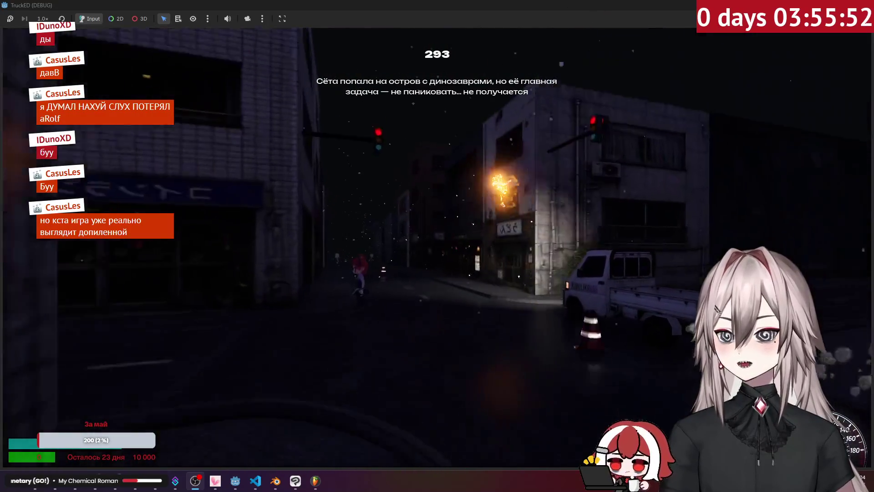
# Step: Stop the game with F8, glance at the browser and VS Code, then return to Godot
pyautogui.press('F8')
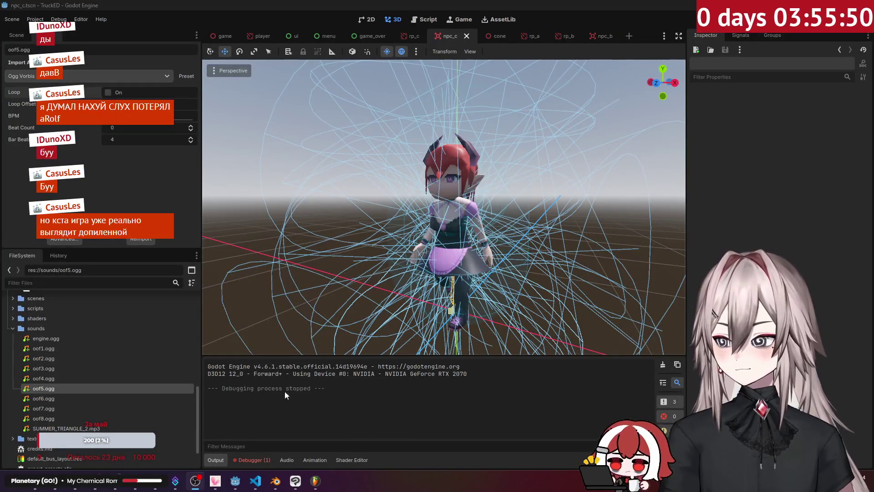
pyautogui.click(57, 486)
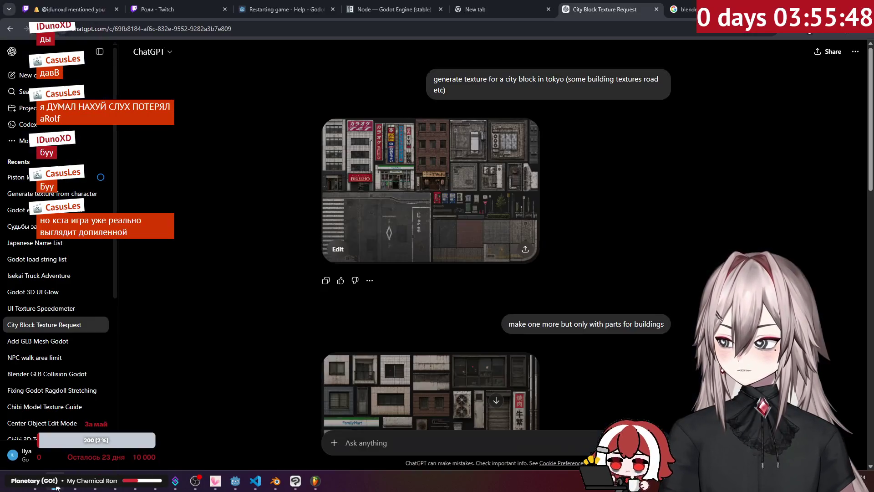
pyautogui.click(255, 480)
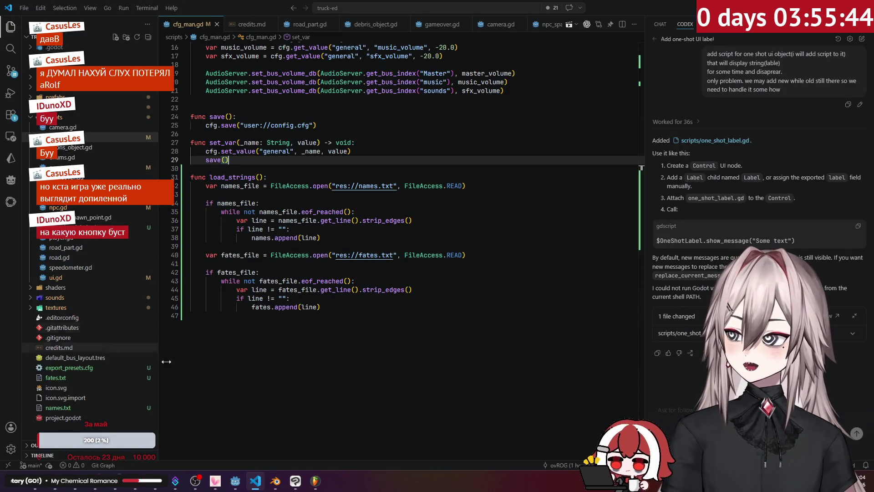
pyautogui.click(235, 481)
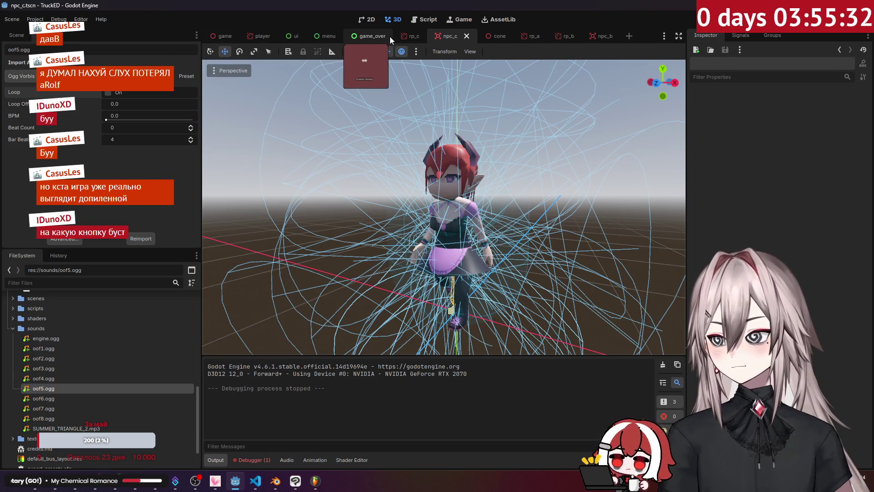
# Step: Open the menu scene and centre its layout in the canvas
pyautogui.click(320, 36)
pyautogui.scroll(-4, 396, 165)
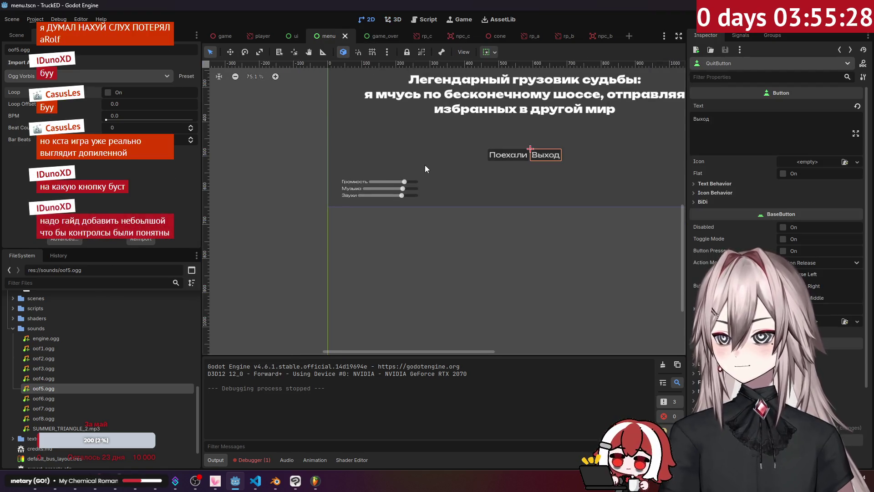
pyautogui.moveTo(440, 168)
pyautogui.mouseDown()
pyautogui.moveTo(389, 228)
pyautogui.moveTo(329, 251)
pyautogui.mouseUp()
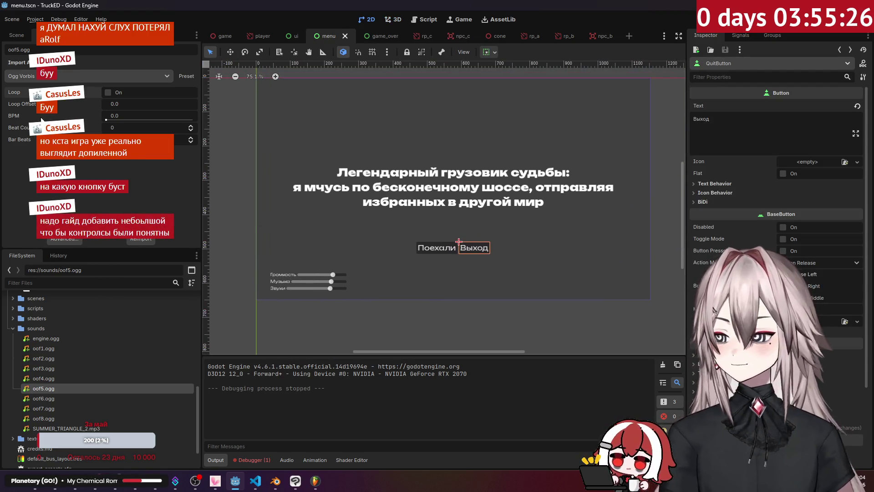
# Step: Select the title Label, copy its two-line Text, and switch to the browser
pyautogui.click(24, 37)
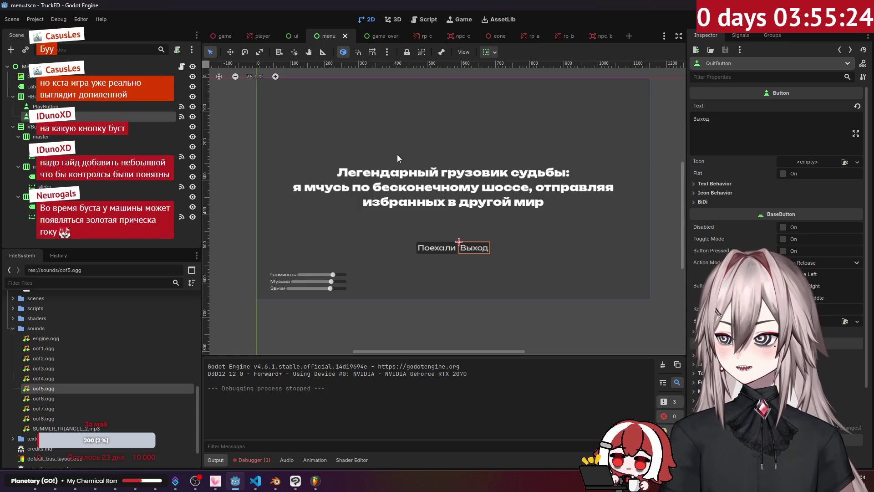
pyautogui.click(399, 177)
pyautogui.scroll(10, 752, 176)
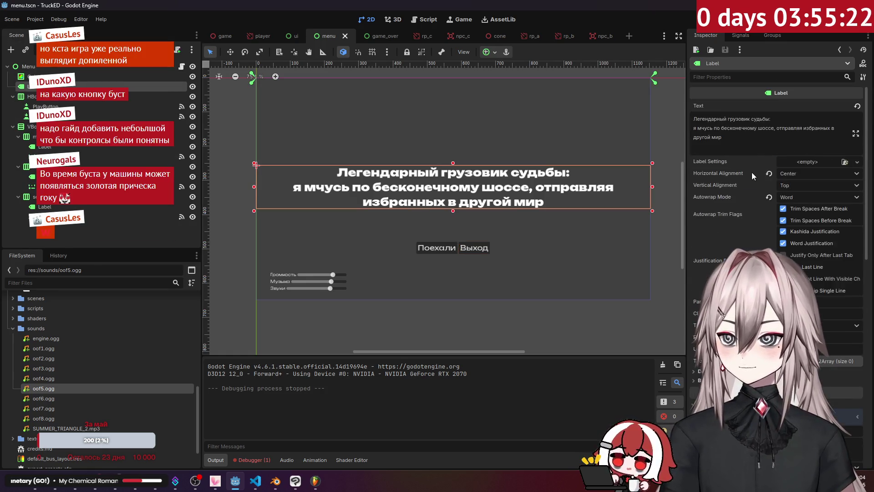
pyautogui.moveTo(735, 136); pyautogui.dragTo(667, 111)
pyautogui.hotkey('ctrl', 'c')
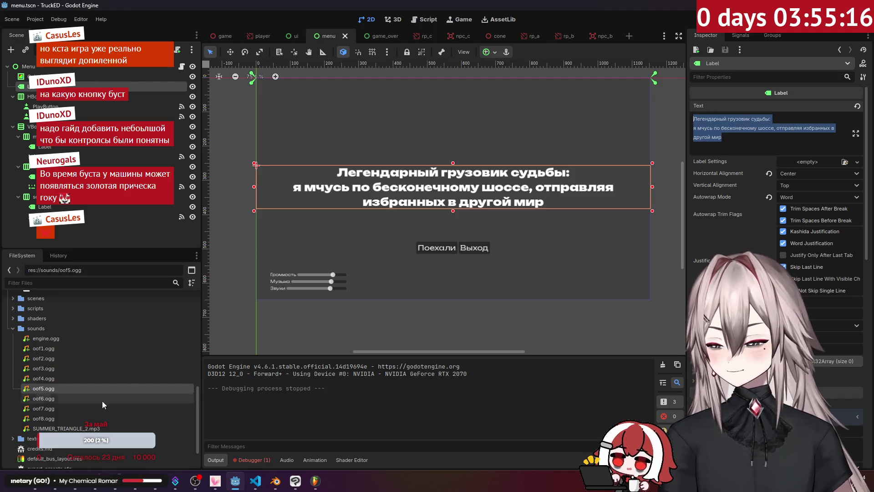
pyautogui.hotkey('alt', 'Tab')
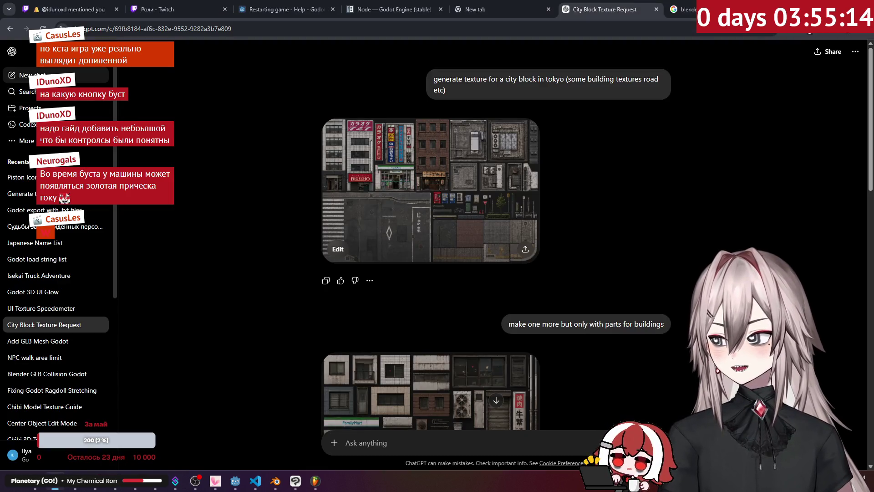
# Step: In a new chat, write 'make logo for a game with a name' plus the pasted Russian title and send it
pyautogui.click(32, 75)
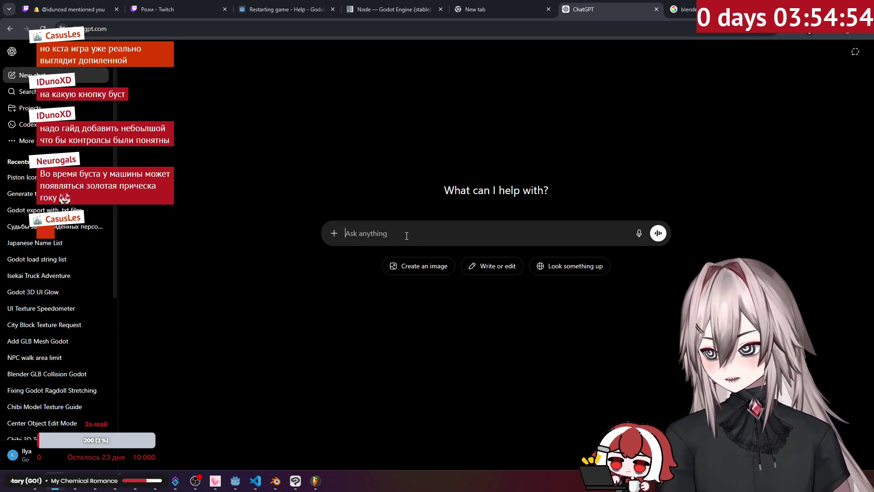
pyautogui.hotkey('ctrl', 'v')
pyautogui.hotkey('ctrl', 'a')
pyautogui.press('BackSpace')
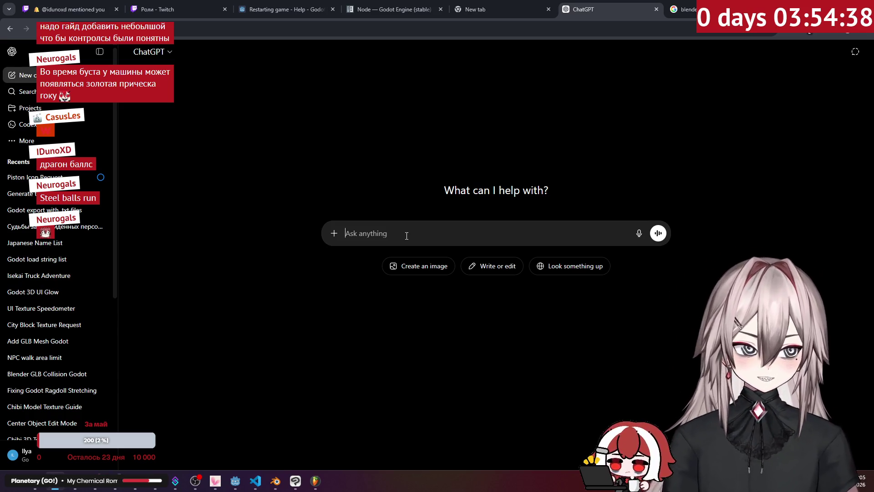
pyautogui.hotkey('ctrl', 'v')
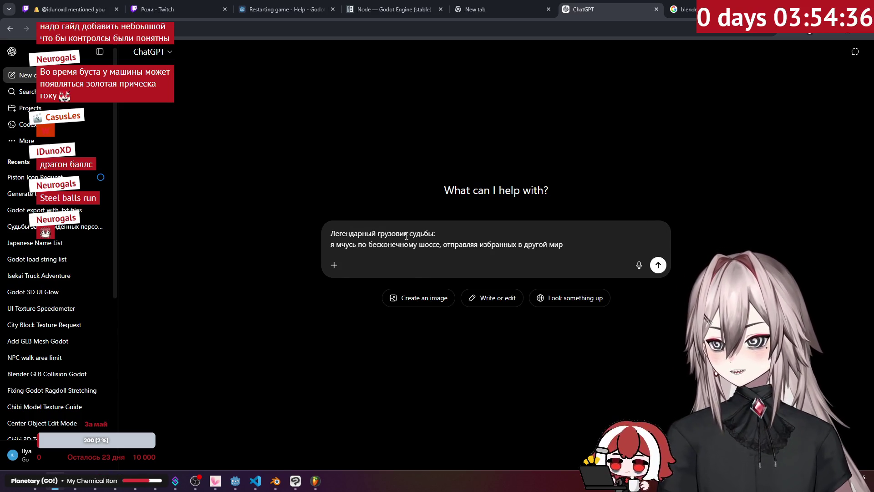
pyautogui.hotkey('ctrl', 'z')
pyautogui.write('ma')
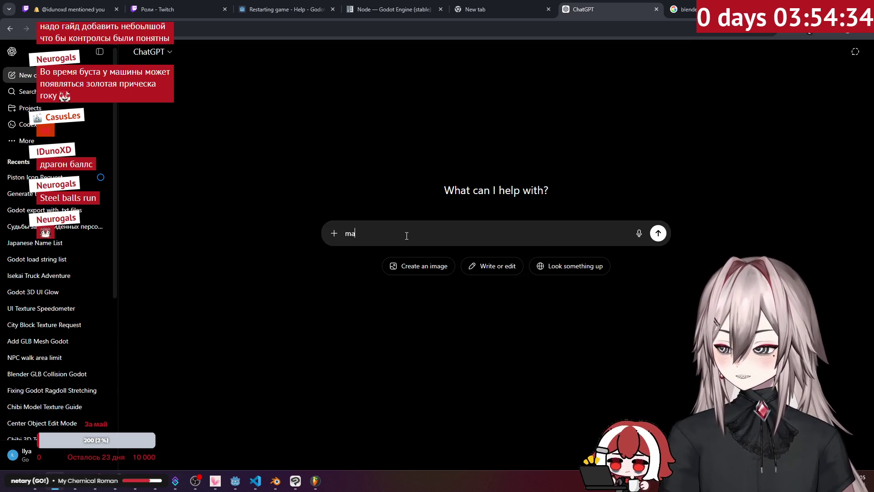
pyautogui.write('ke log')
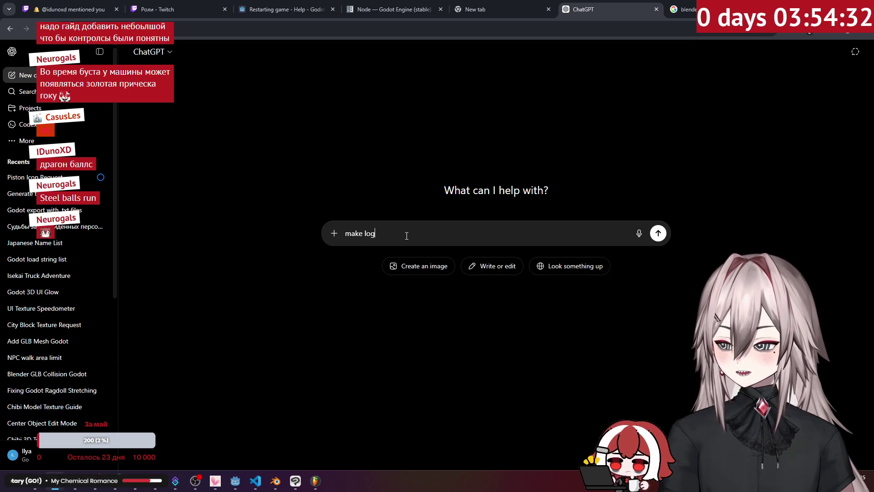
pyautogui.write('o for a g')
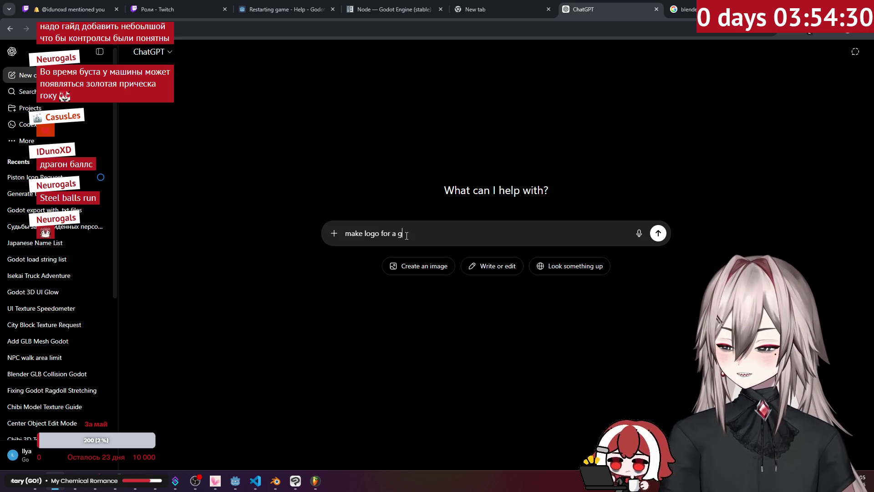
pyautogui.write('ame with a ')
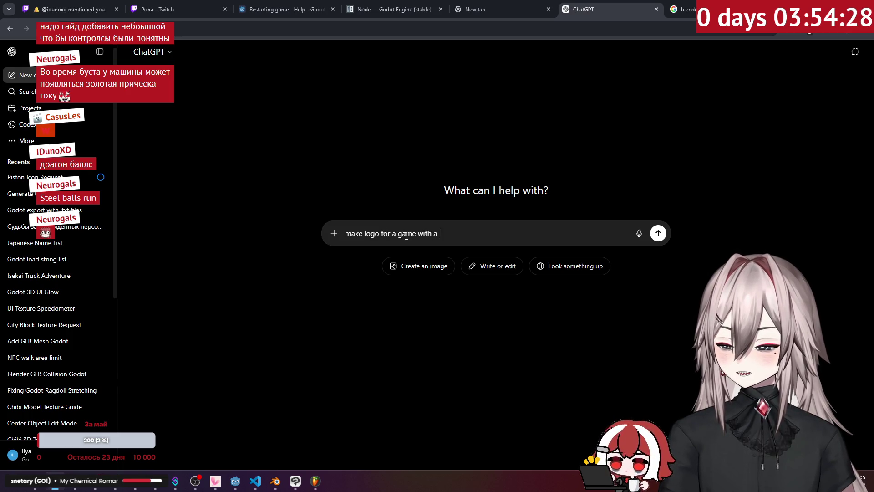
pyautogui.write('name')
pyautogui.hotkey('shift', 'Return')
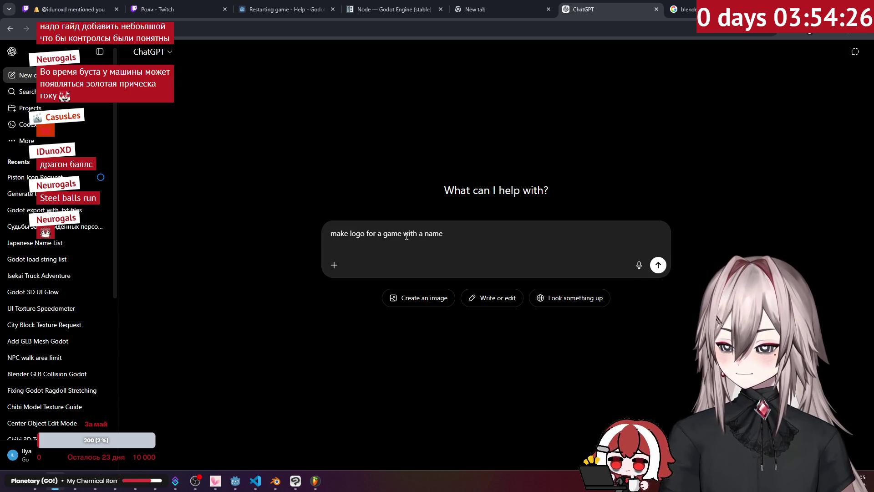
pyautogui.hotkey('ctrl', 'v')
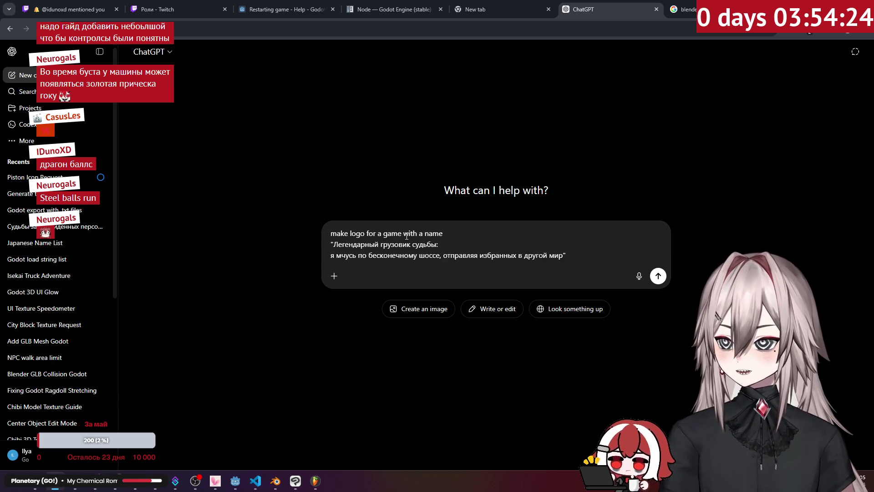
pyautogui.press('Return')
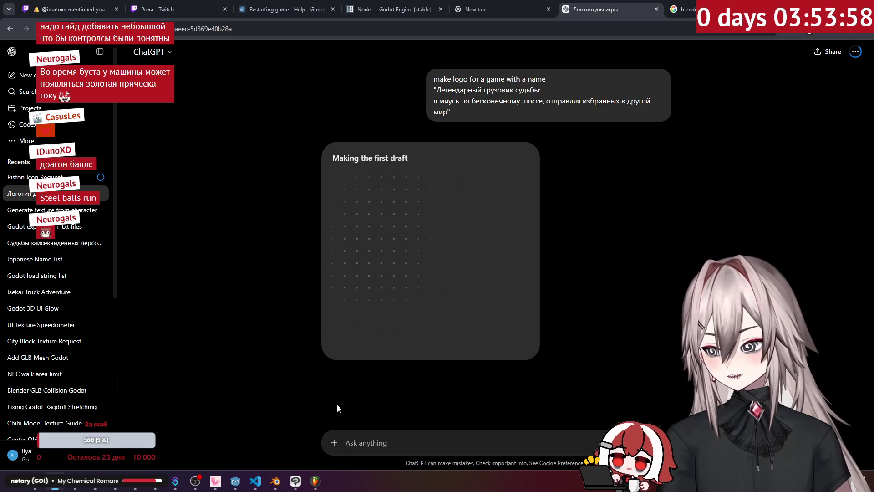
# Step: Try closing FL Studio, dismiss its save prompt, then view the generated truck logo full size
pyautogui.click(317, 481)
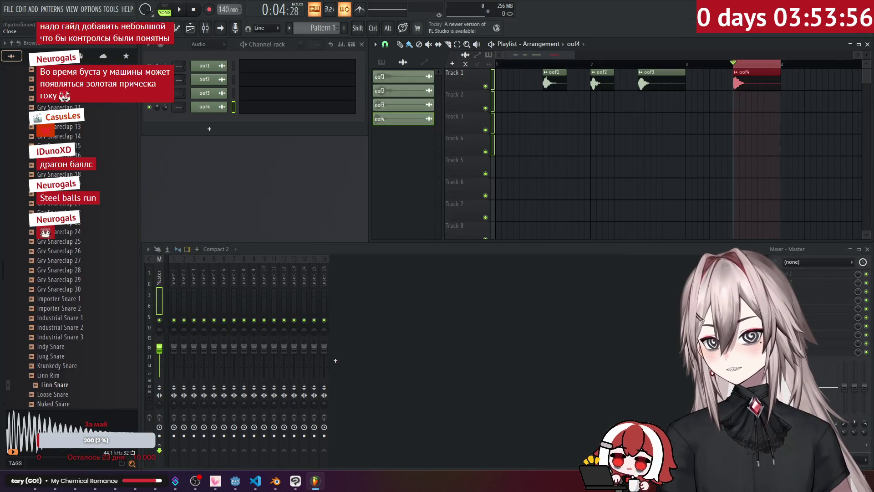
pyautogui.click(869, 5)
pyautogui.click(480, 263)
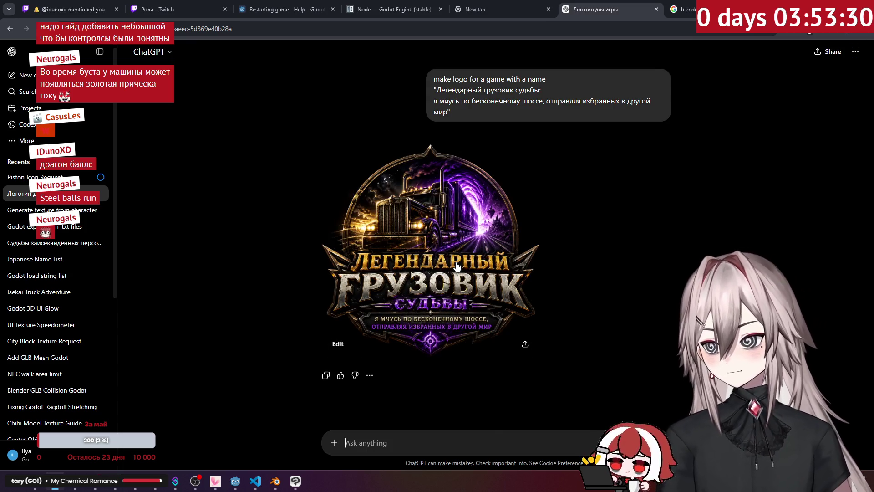
pyautogui.click(457, 267)
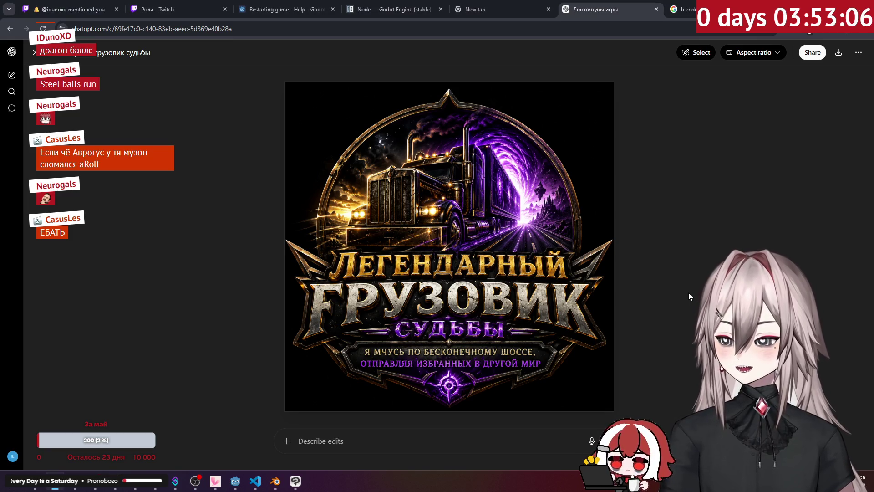
pyautogui.press('Escape')
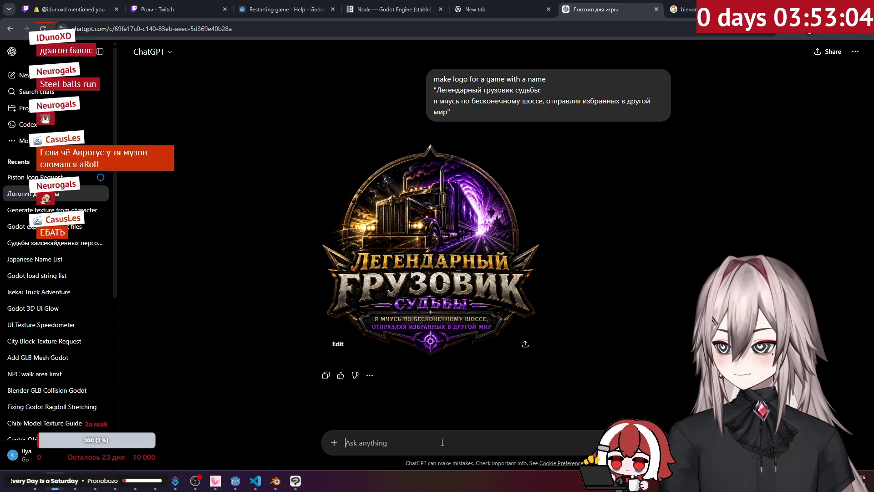
# Step: Send ChatGPT the follow-up 'nice but use japan mini truck insead of 16 wheller'
pyautogui.click(442, 442)
pyautogui.write('ni')
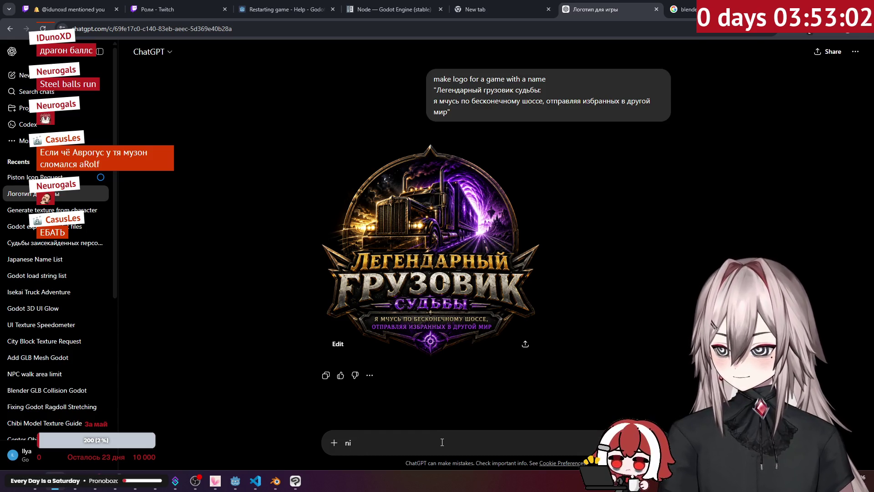
pyautogui.write('ce but use ')
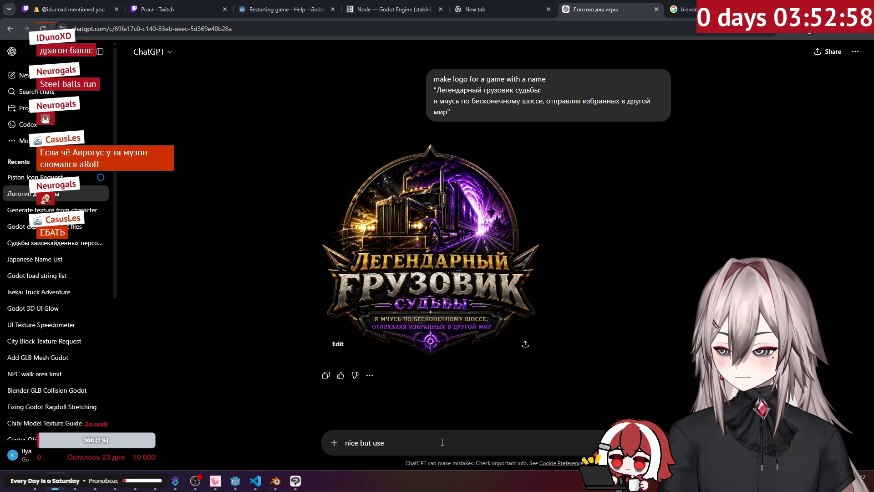
pyautogui.write('japan mini truck')
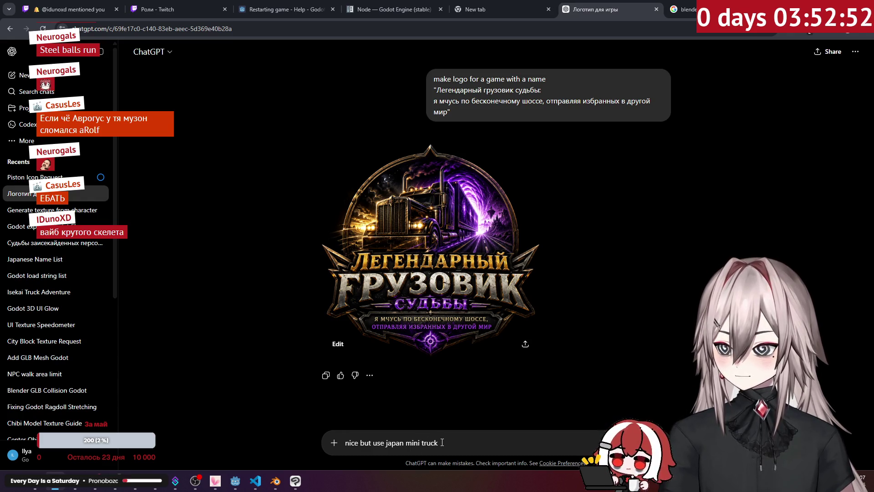
pyautogui.write(' in')
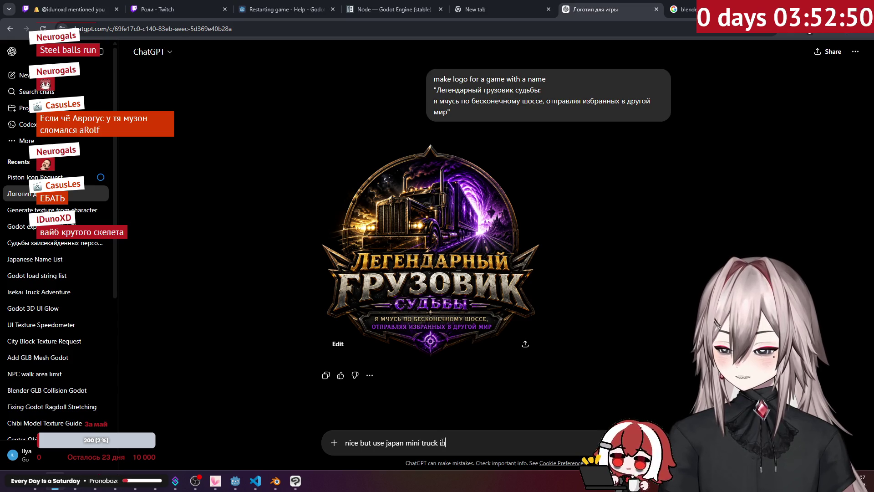
pyautogui.write('sead of 1')
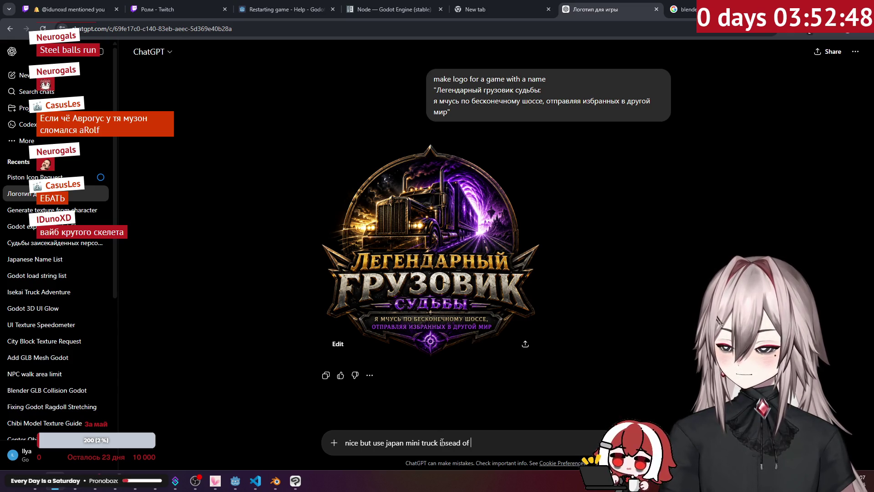
pyautogui.write('6 wheller')
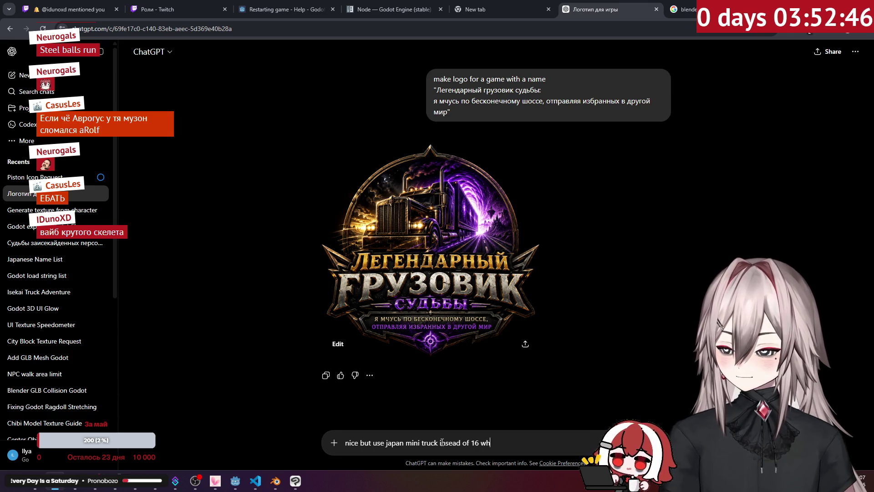
pyautogui.press('Return')
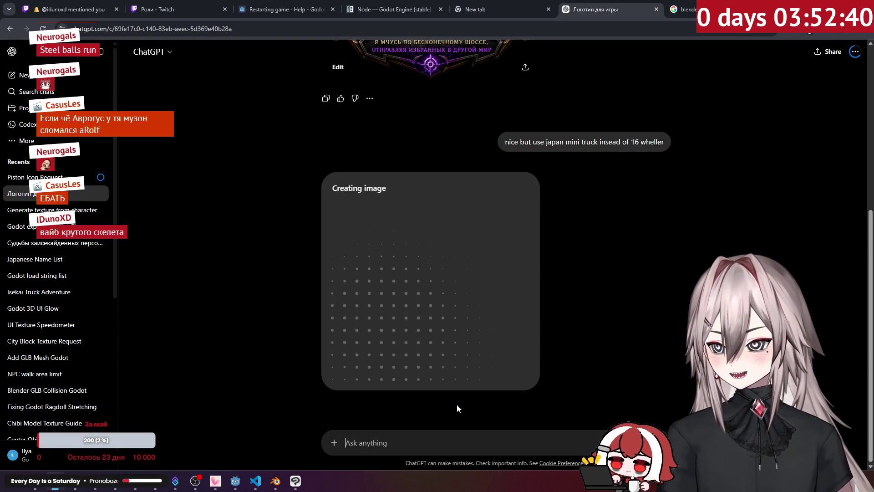
# Step: Preview the earlier generated truck logos full-size, returning to the chat after each
pyautogui.scroll(4, 457, 403)
pyautogui.click(462, 189)
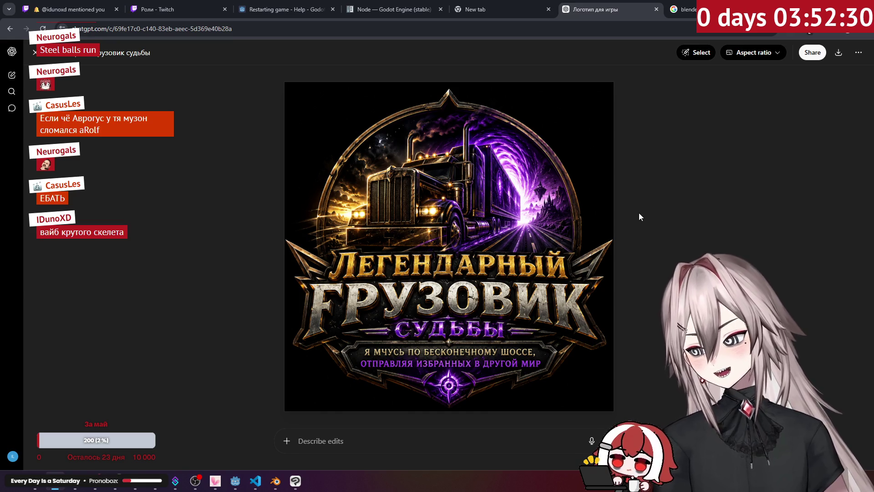
pyautogui.press('Escape')
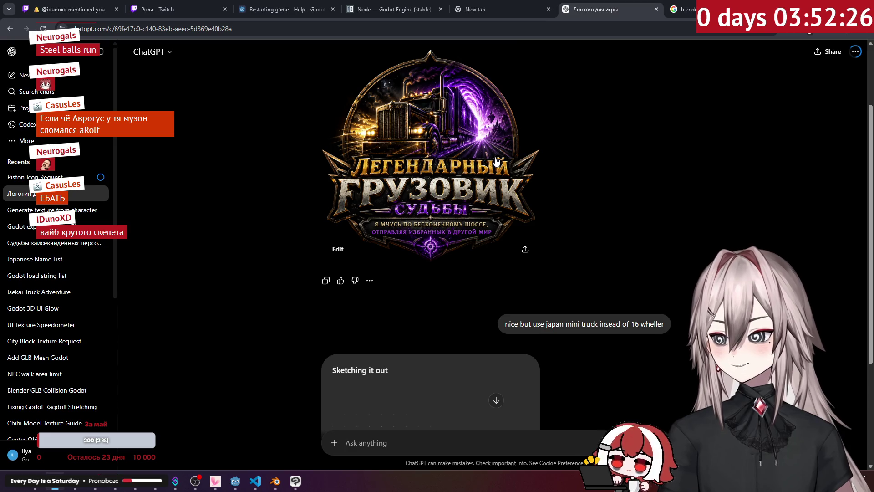
pyautogui.click(519, 169)
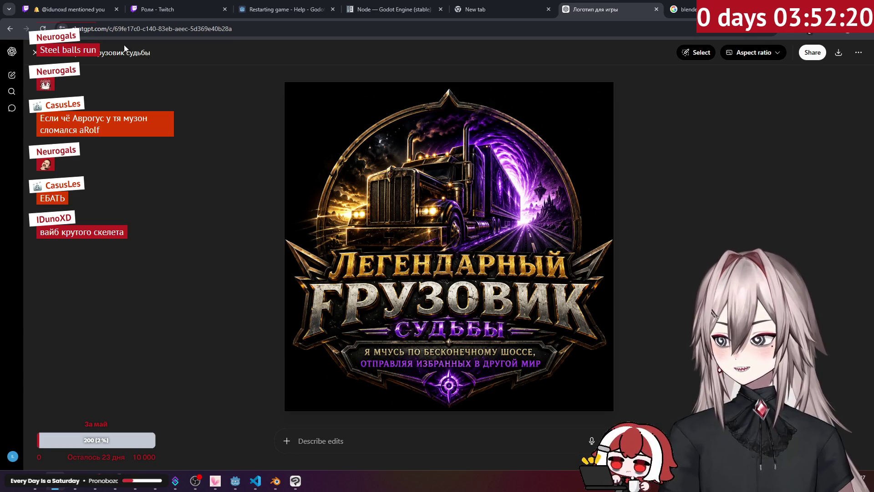
pyautogui.click(35, 53)
pyautogui.scroll(2, 240, 170)
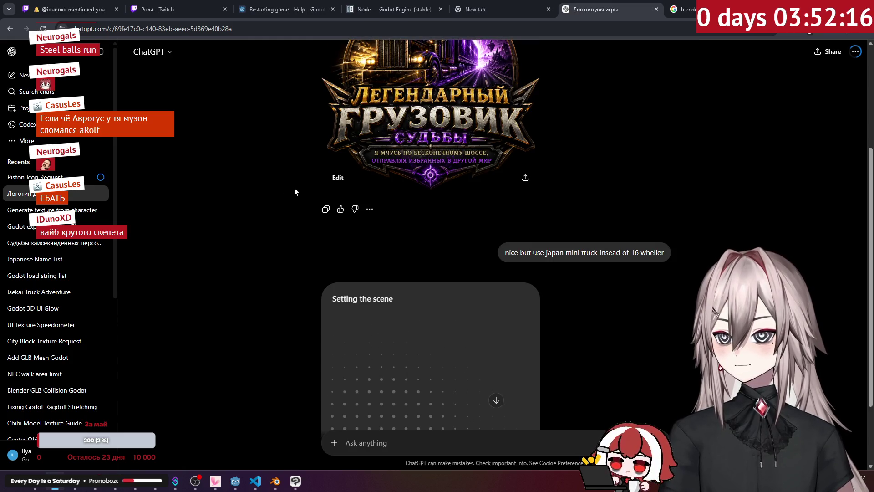
pyautogui.scroll(2, 315, 166)
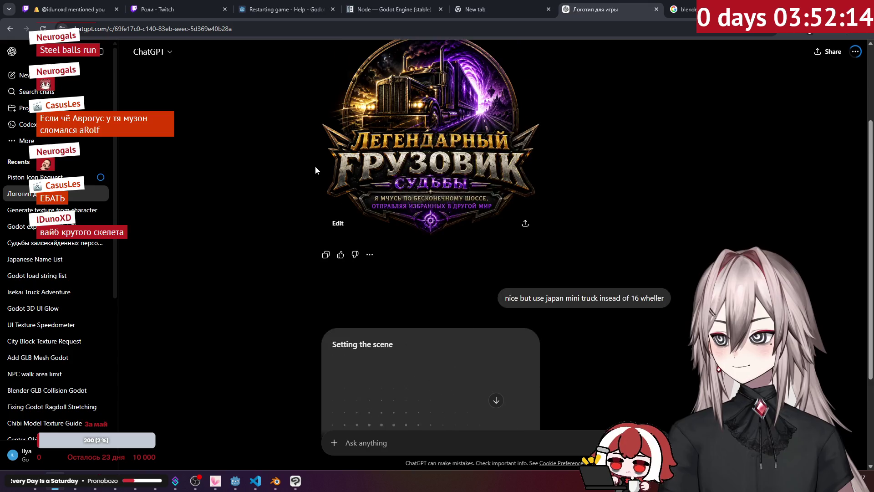
pyautogui.click(338, 164)
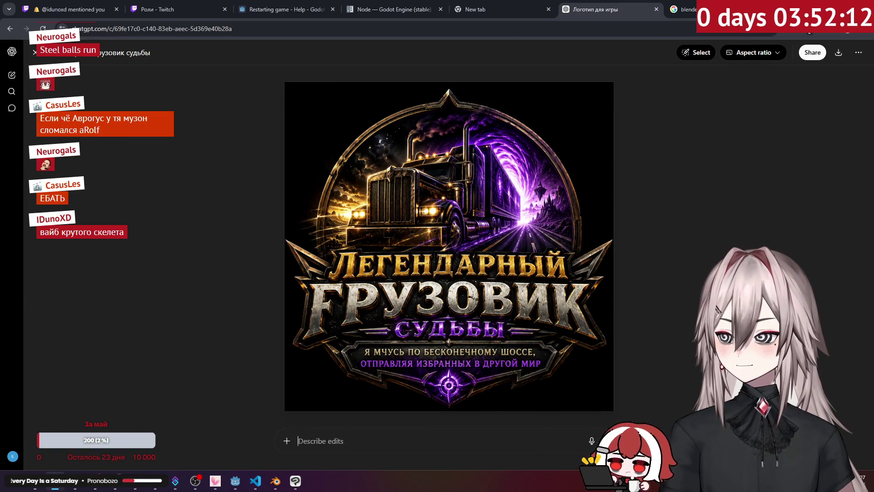
pyautogui.click(31, 53)
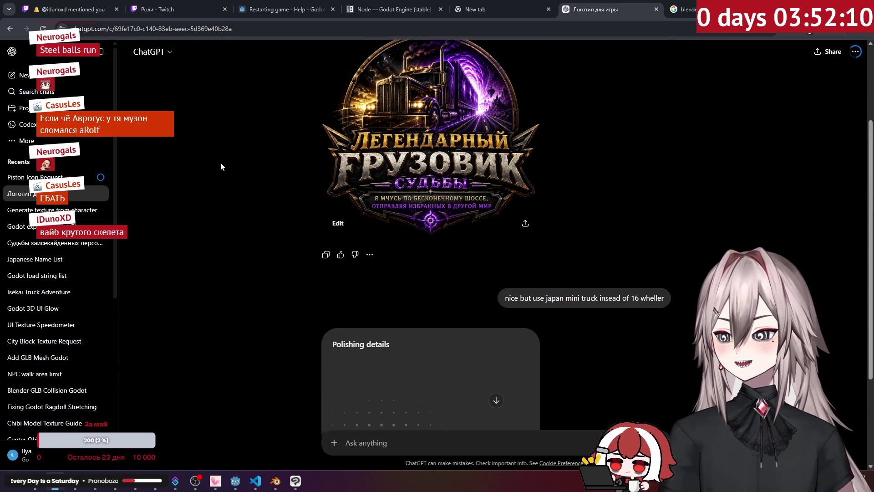
# Step: Scroll the chat while the Japanese mini-truck version of the logo generates
pyautogui.scroll(-3, 220, 162)
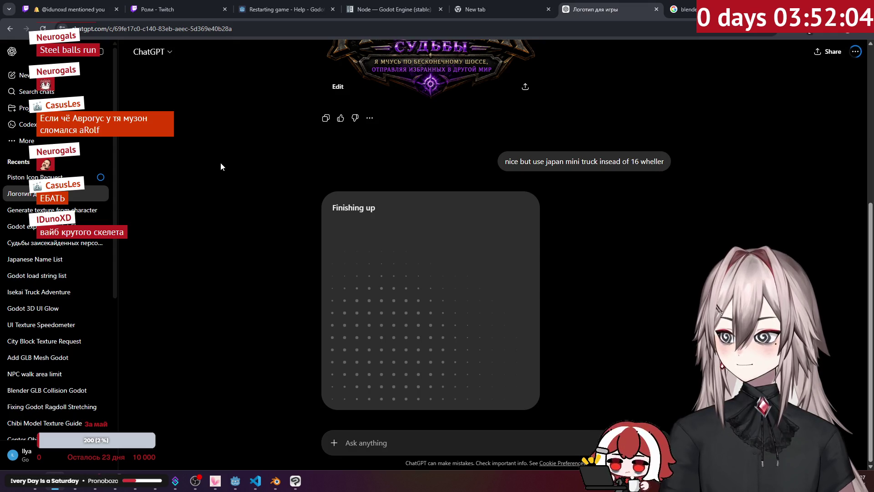
pyautogui.scroll(5, 221, 162)
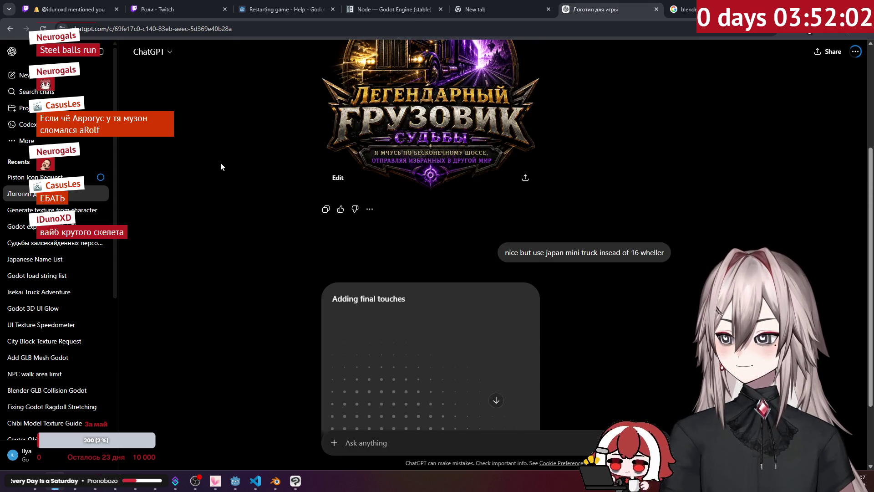
pyautogui.scroll(-4, 220, 162)
pyautogui.scroll(-1, 220, 166)
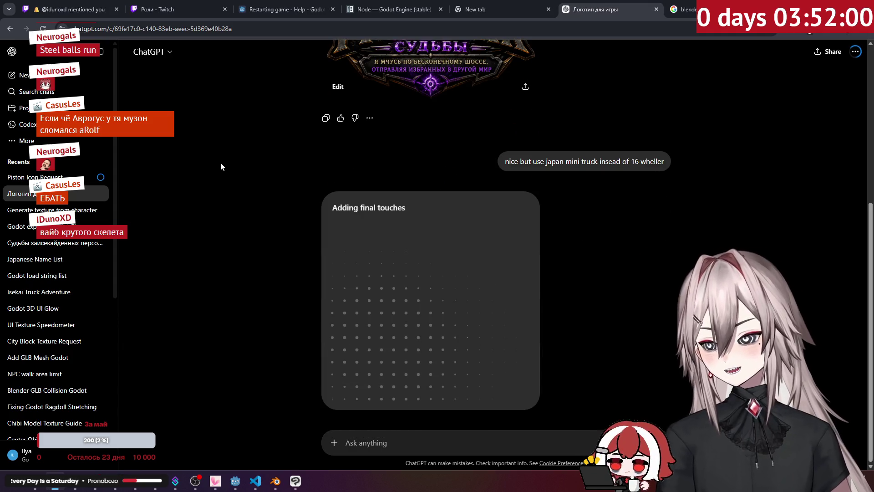
pyautogui.scroll(2, 221, 166)
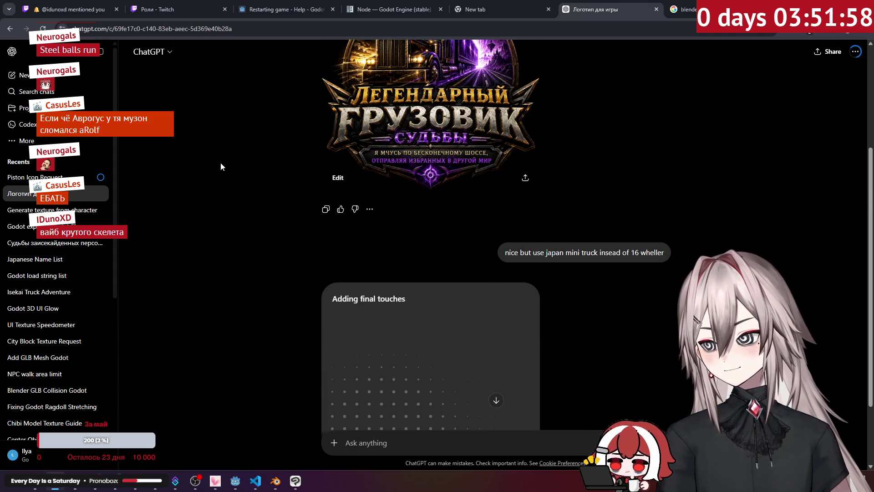
pyautogui.scroll(1, 221, 163)
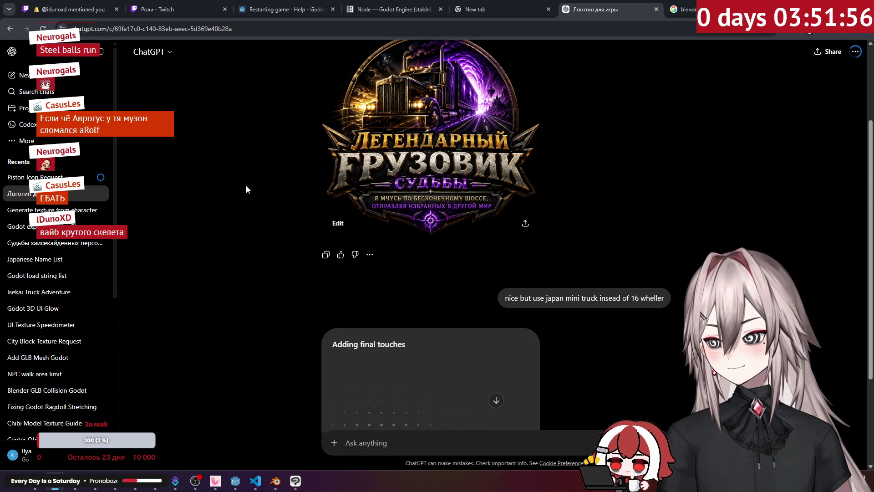
pyautogui.scroll(-3, 246, 185)
pyautogui.scroll(2, 246, 186)
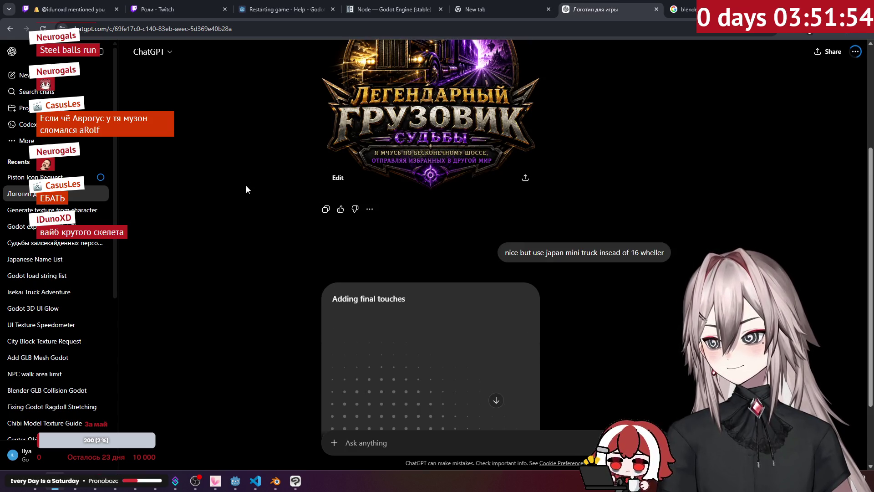
pyautogui.scroll(-2, 245, 190)
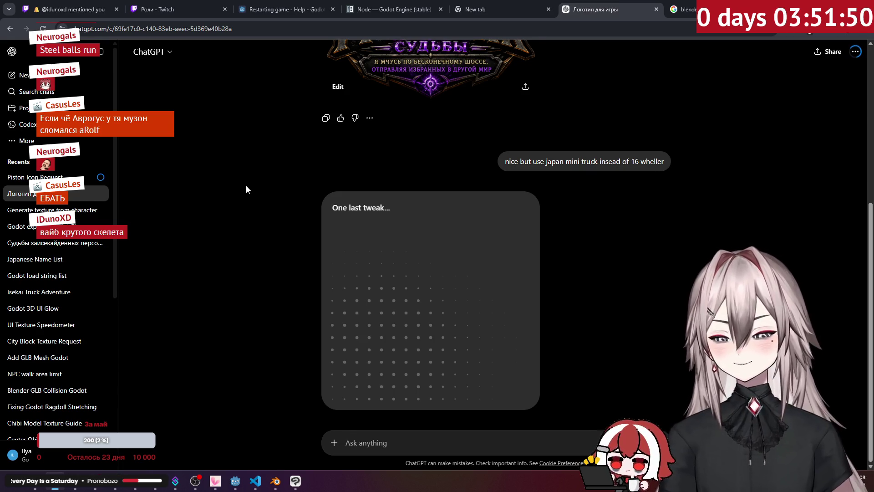
pyautogui.scroll(3, 245, 189)
pyautogui.scroll(-3, 246, 188)
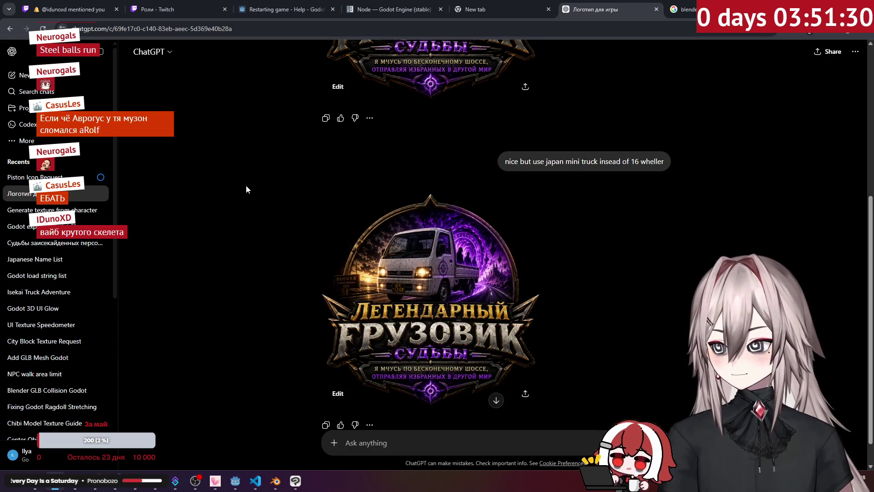
# Step: Open the new mini-truck logo full-size and bring up its image context menu
pyautogui.hotkey('ctrl', 'shift', 'Tab')
pyautogui.hotkey('ctrl', 'Tab')
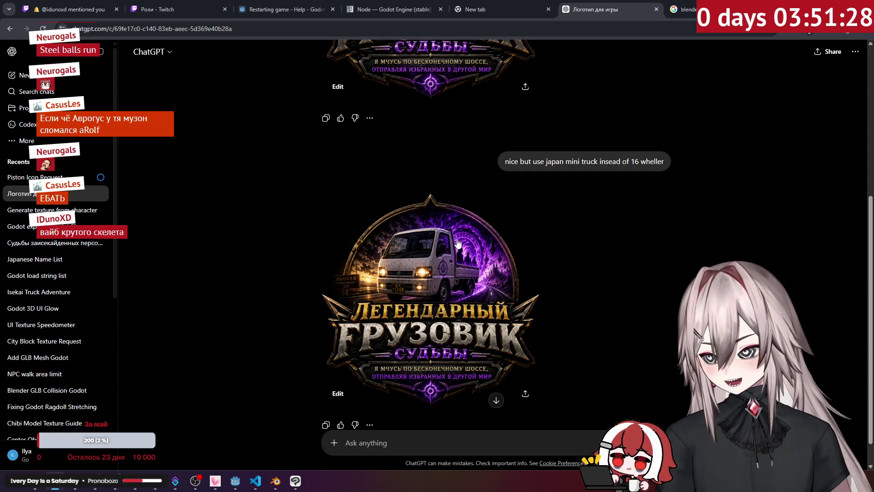
pyautogui.click(637, 236)
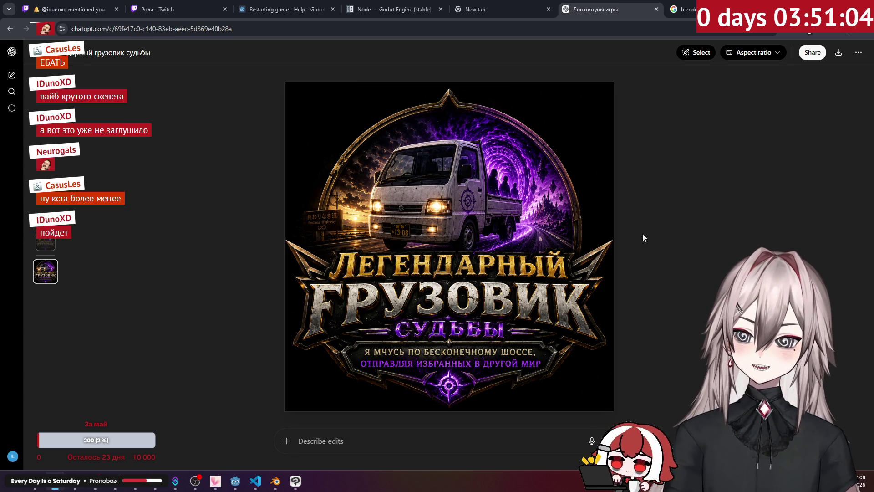
pyautogui.rightClick(485, 223)
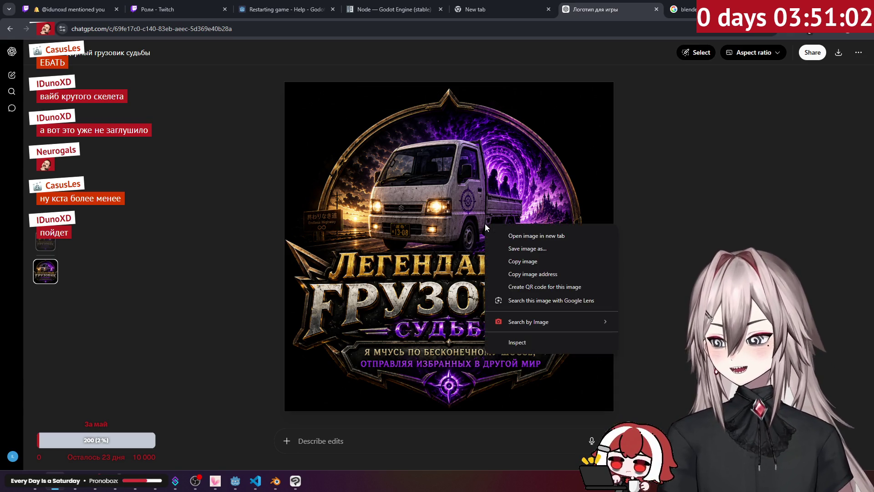
# Step: Copy the mini-truck logo, then close faces.png and npc_c.png in Clip Studio Paint
pyautogui.click(517, 262)
pyautogui.click(295, 481)
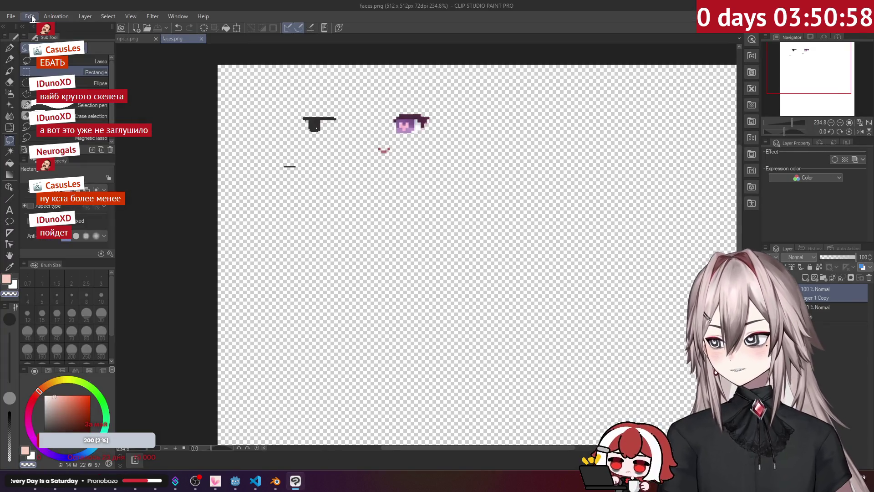
pyautogui.click(201, 39)
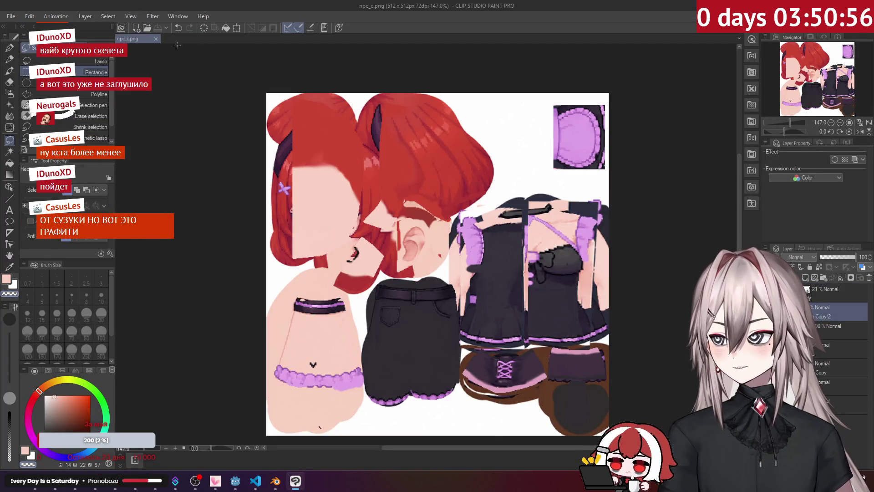
pyautogui.click(156, 39)
# Step: Try pasting the logo onto a new 512×512 canvas, then discard that illustration
pyautogui.click(18, 16)
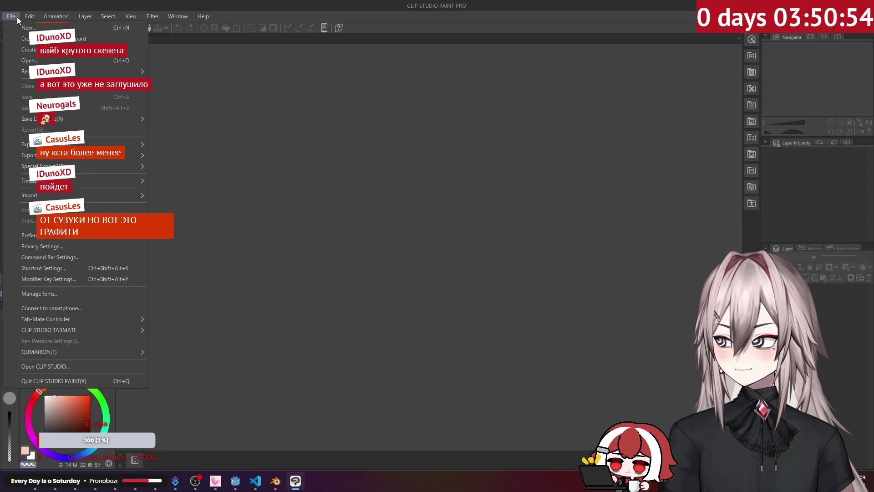
pyautogui.click(68, 27)
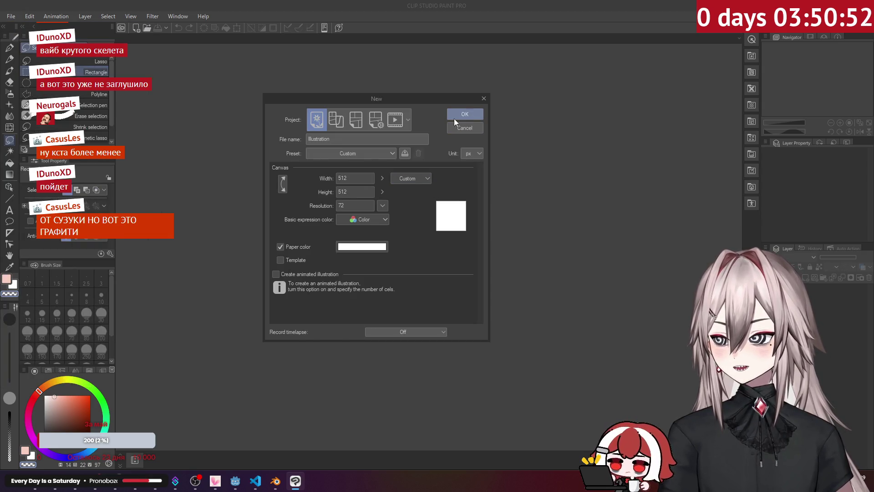
pyautogui.click(465, 117)
pyautogui.hotkey('ctrl', 'v')
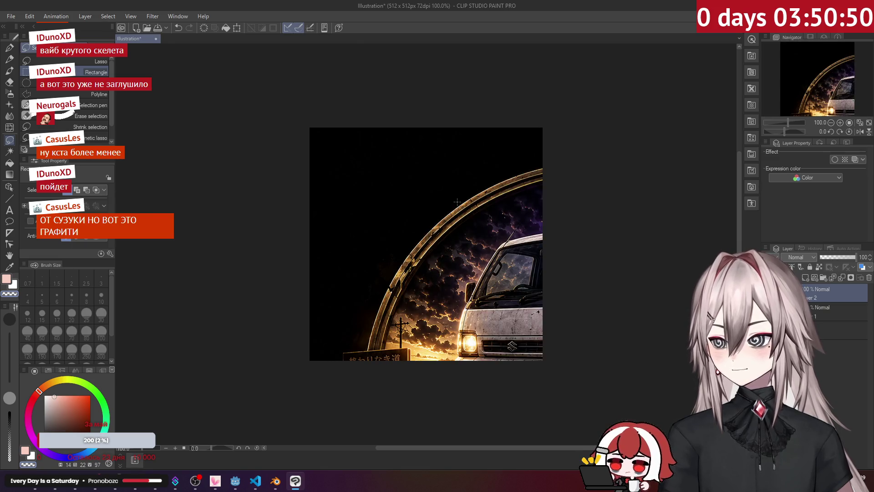
pyautogui.hotkey('ctrl', 'z')
pyautogui.click(156, 39)
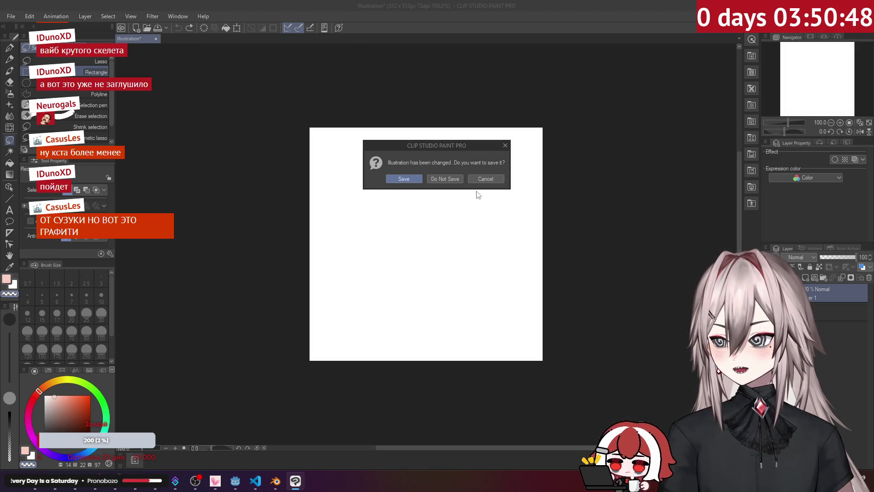
pyautogui.click(459, 179)
# Step: Create a new 1024×1024 canvas for the logo
pyautogui.click(15, 17)
pyautogui.click(18, 26)
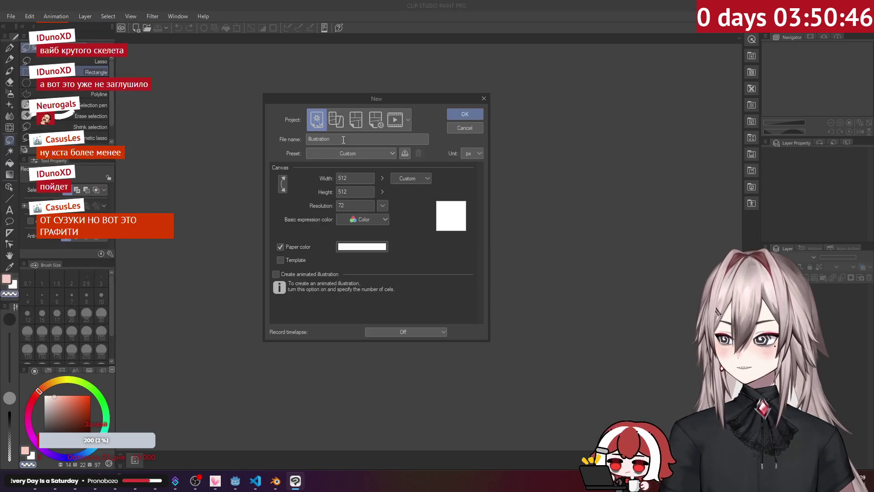
pyautogui.doubleClick(360, 177)
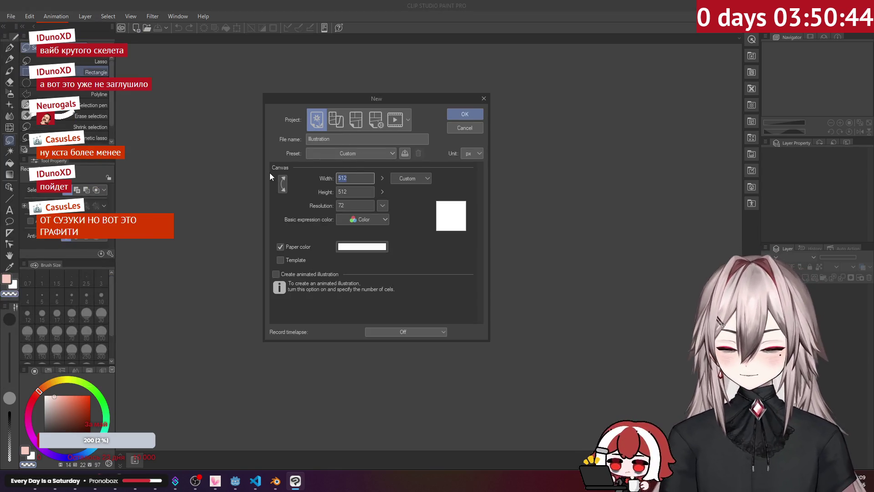
pyautogui.write('1024')
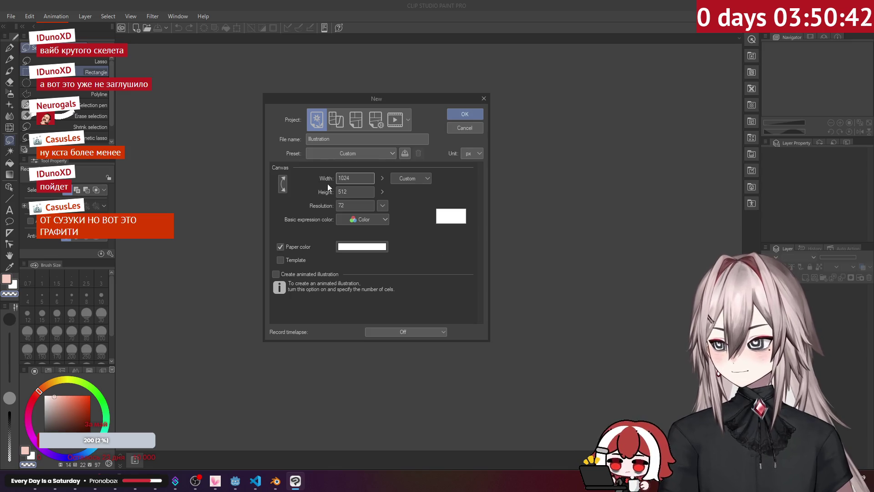
pyautogui.press('Tab')
pyautogui.write('1024')
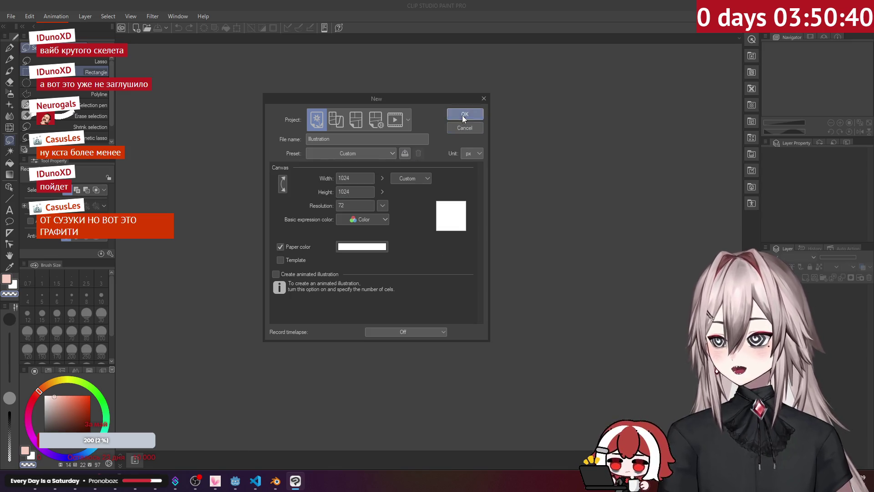
pyautogui.click(462, 115)
# Step: Paste the mini-truck logo and scale it down to fit the 1024×1024 canvas
pyautogui.hotkey('ctrl', 'v')
pyautogui.scroll(-2, 461, 165)
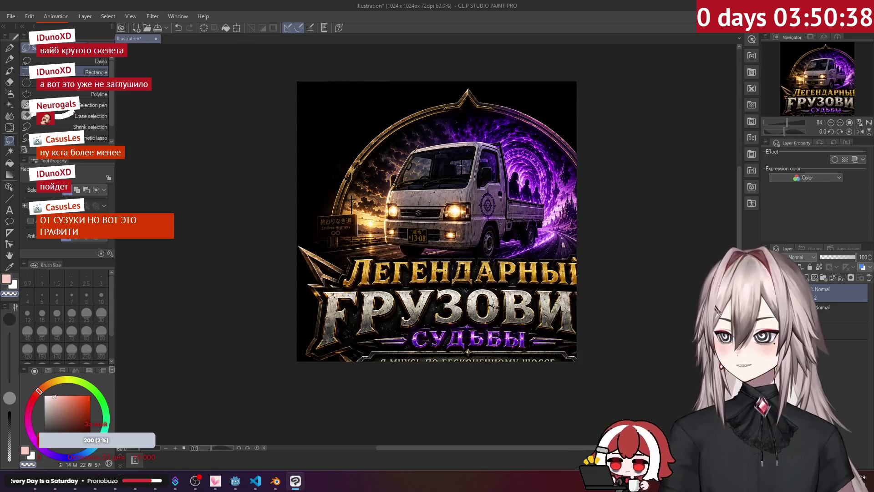
pyautogui.hotkey('ctrl', 't')
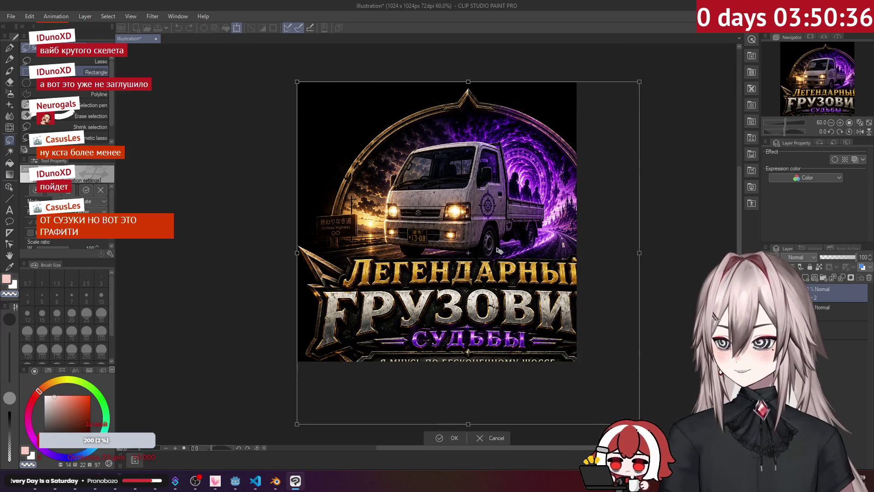
pyautogui.moveTo(639, 423); pyautogui.dragTo(577, 362)
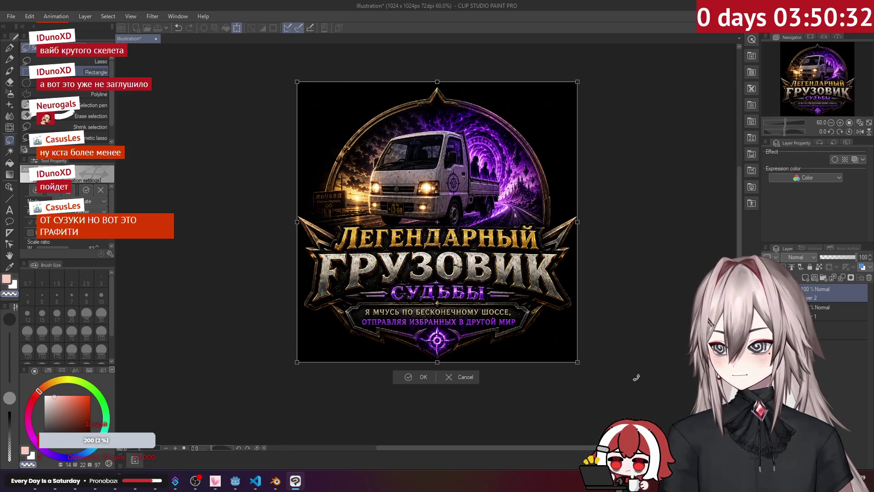
pyautogui.scroll(10, 576, 362)
pyautogui.scroll(3, 596, 376)
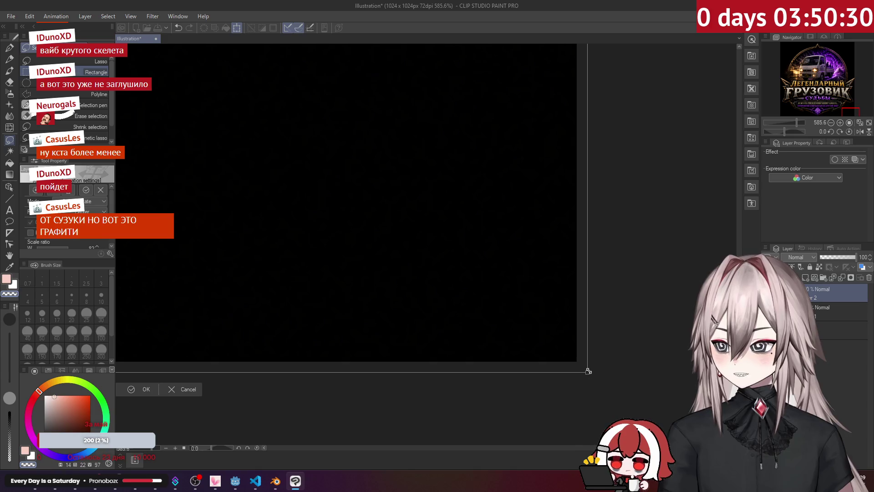
pyautogui.scroll(-10, 574, 360)
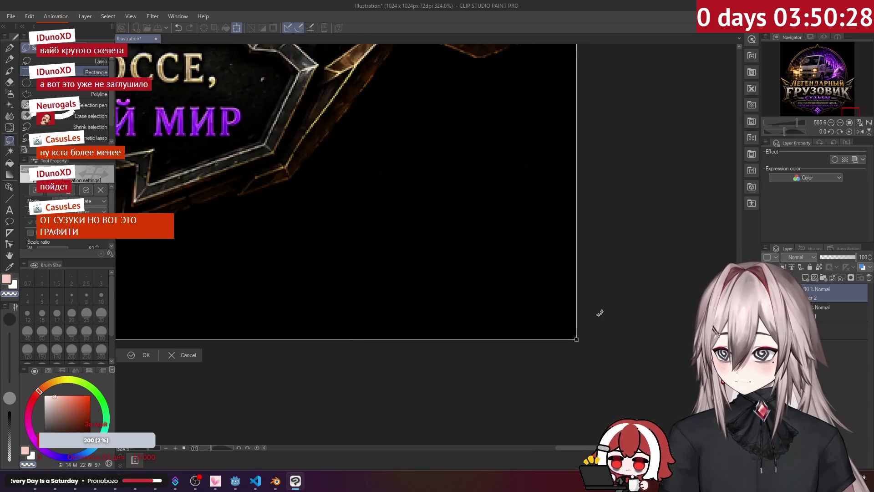
pyautogui.click(351, 335)
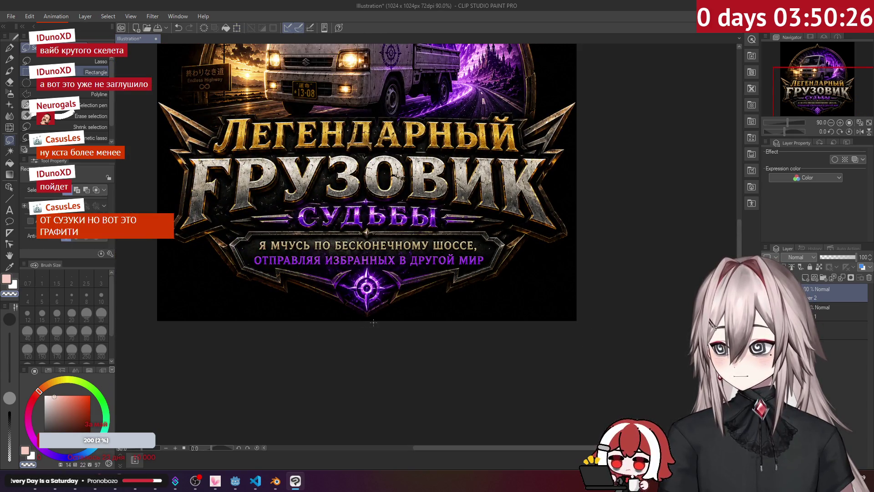
pyautogui.scroll(-2, 374, 320)
# Step: Fill the logo's black background white with the Fill tool, then undo it
pyautogui.click(13, 162)
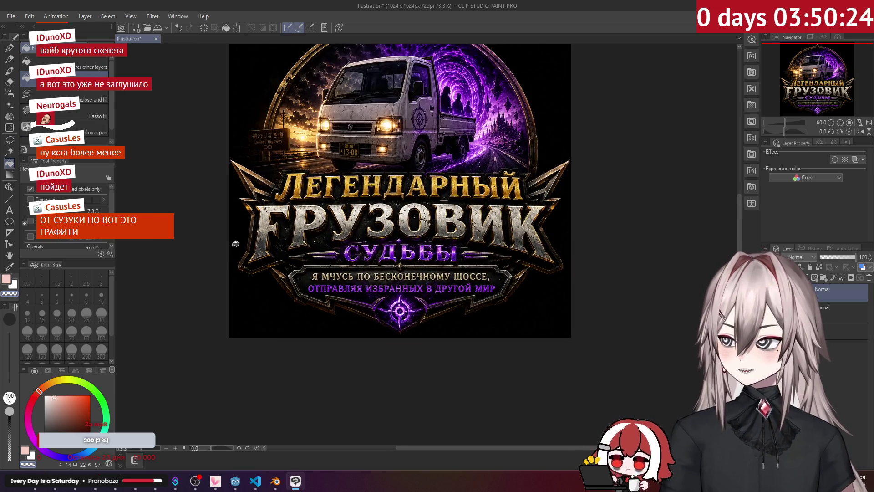
pyautogui.scroll(2, 238, 248)
pyautogui.click(238, 248)
pyautogui.hotkey('ctrl', 'z')
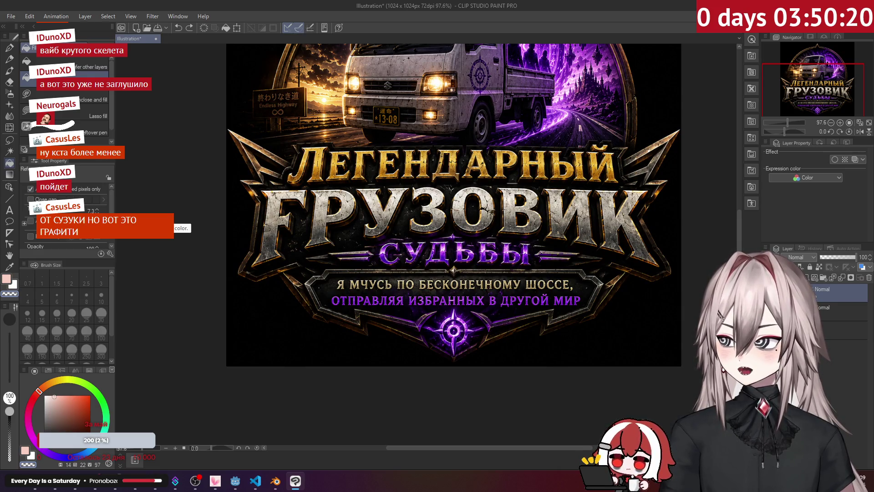
pyautogui.hotkey('ctrl', 'alt', '0')
pyautogui.moveTo(261, 136); pyautogui.dragTo(270, 278)
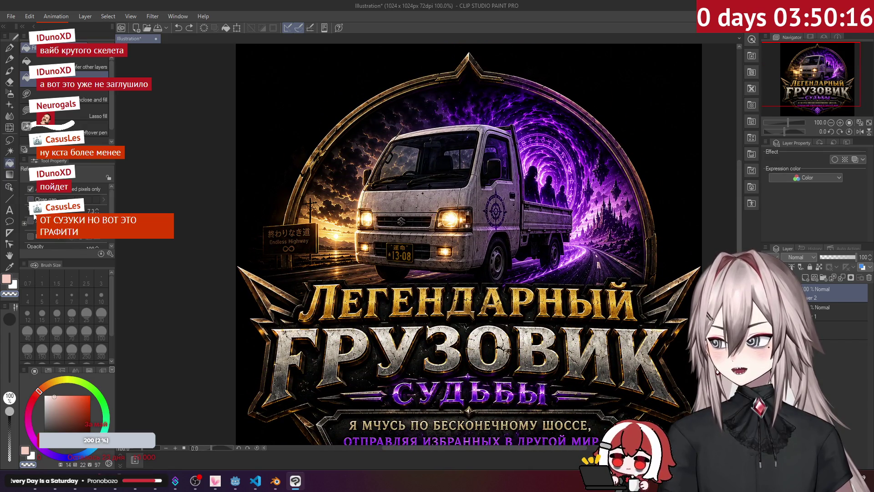
# Step: Lower the fill setting from 6.1 to 2.4 and refill the surroundings black
pyautogui.moveTo(82, 211); pyautogui.dragTo(59, 211)
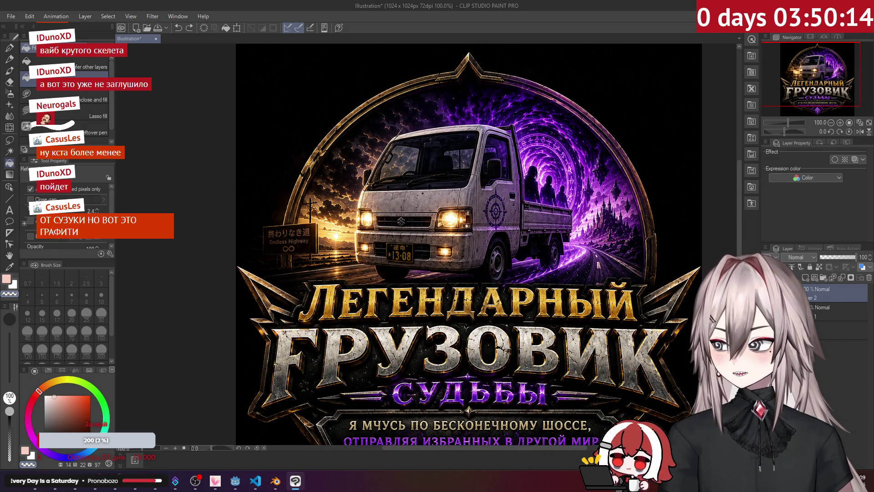
pyautogui.hotkey('ctrl', 'z')
pyautogui.hotkey('ctrl', '-')
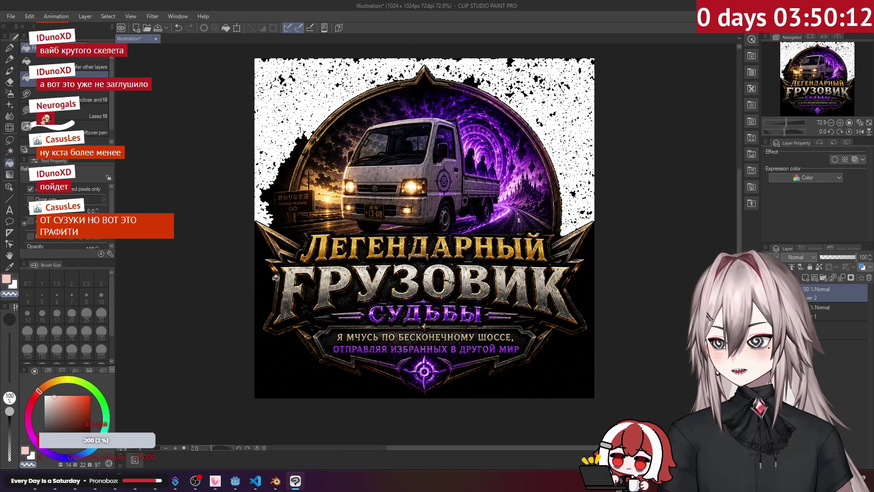
pyautogui.click(295, 118)
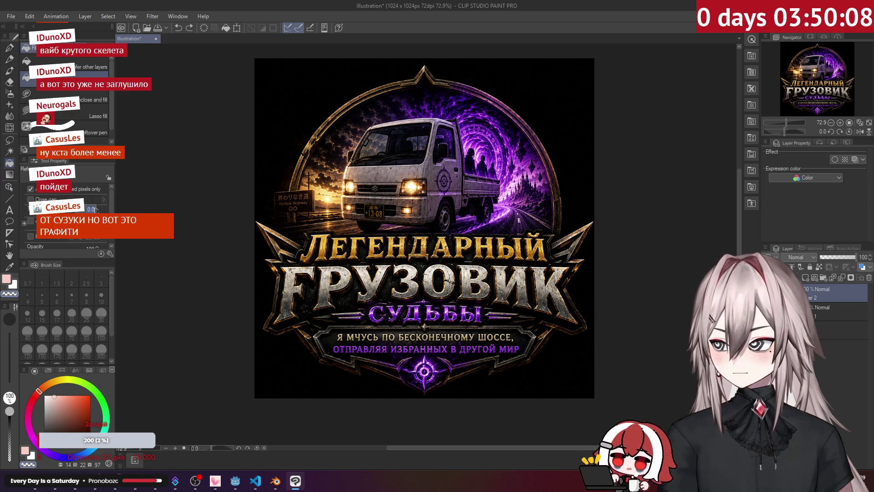
pyautogui.hotkey('ctrl', 'z')
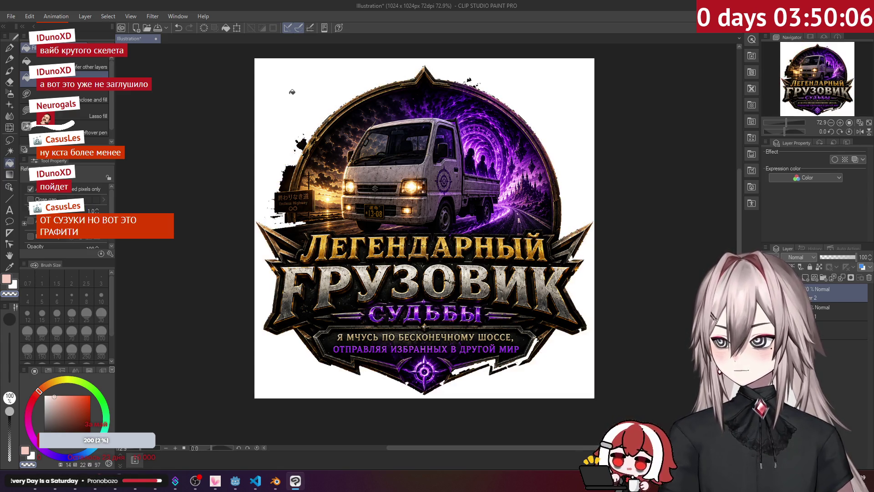
pyautogui.click(292, 92)
pyautogui.scroll(8, 486, 368)
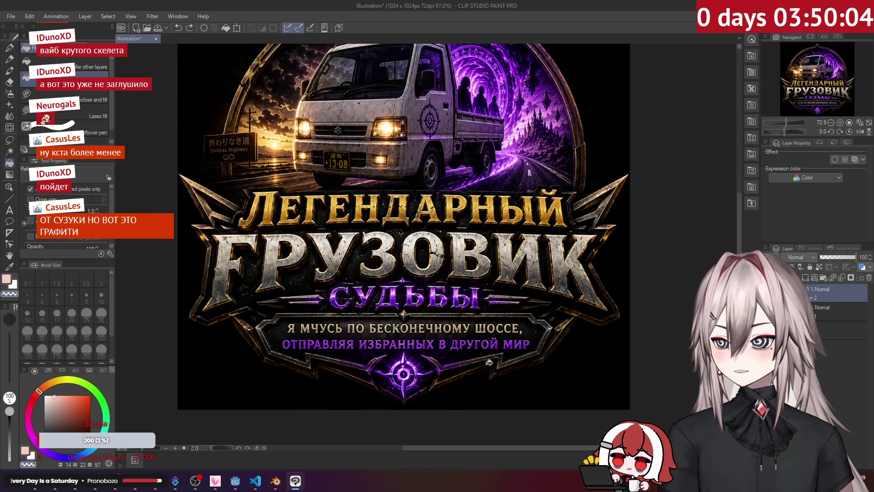
# Step: Inspect the truck front and lettering on the canvas, then return to the ChatGPT image page
pyautogui.scroll(-10, 482, 346)
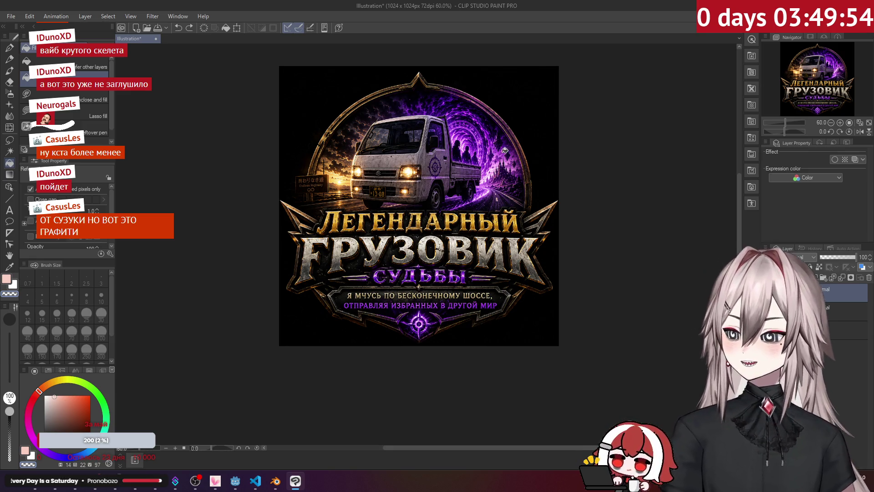
pyautogui.scroll(10, 436, 168)
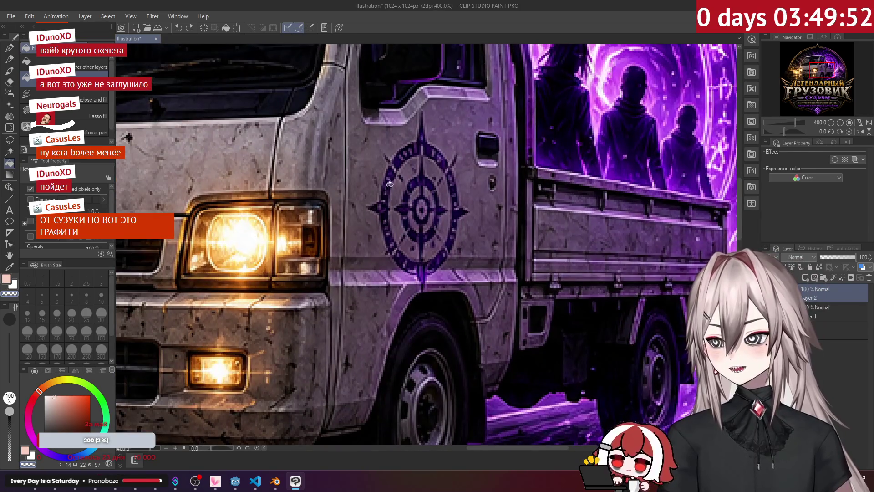
pyautogui.scroll(-4, 436, 176)
pyautogui.moveTo(415, 210); pyautogui.dragTo(474, 197)
pyautogui.scroll(-4, 474, 198)
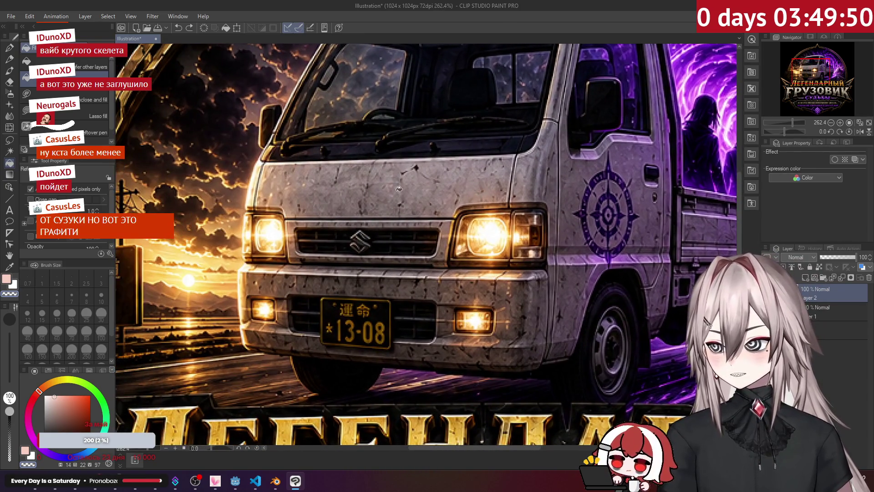
pyautogui.scroll(-2, 434, 185)
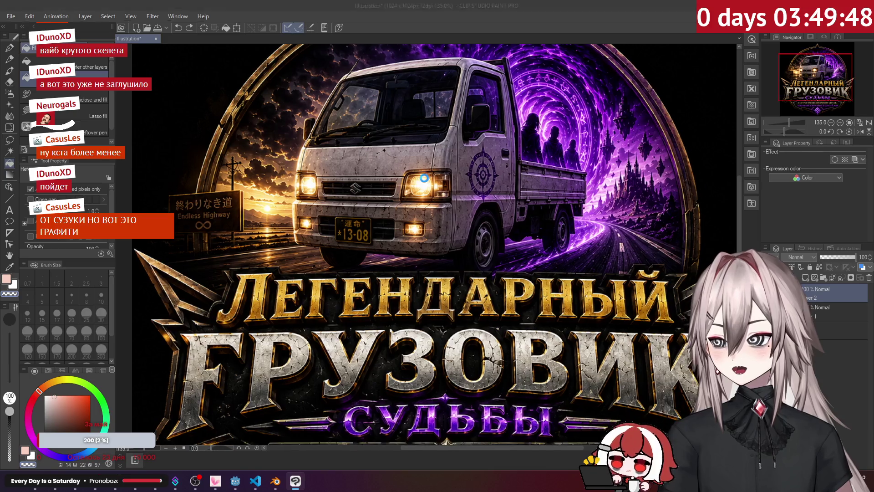
pyautogui.hotkey('alt', 'Tab')
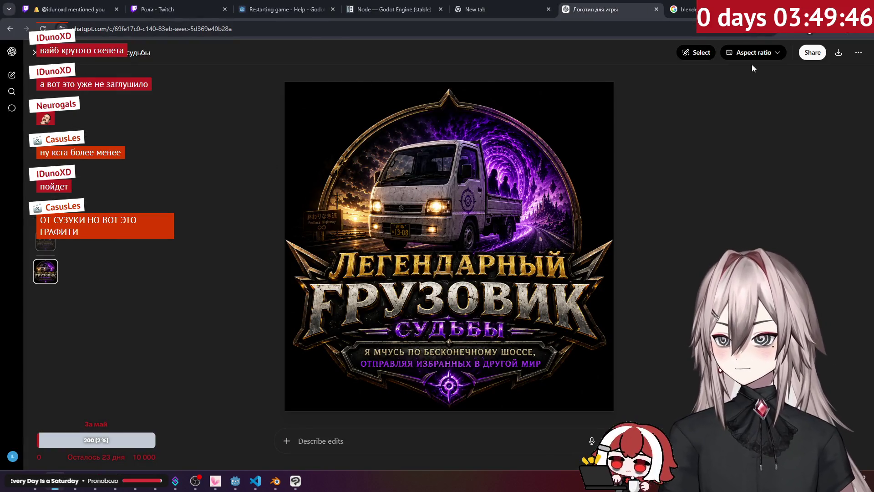
# Step: Look through the image viewer's aspect ratio, selection and extra options, then close the viewer
pyautogui.click(783, 53)
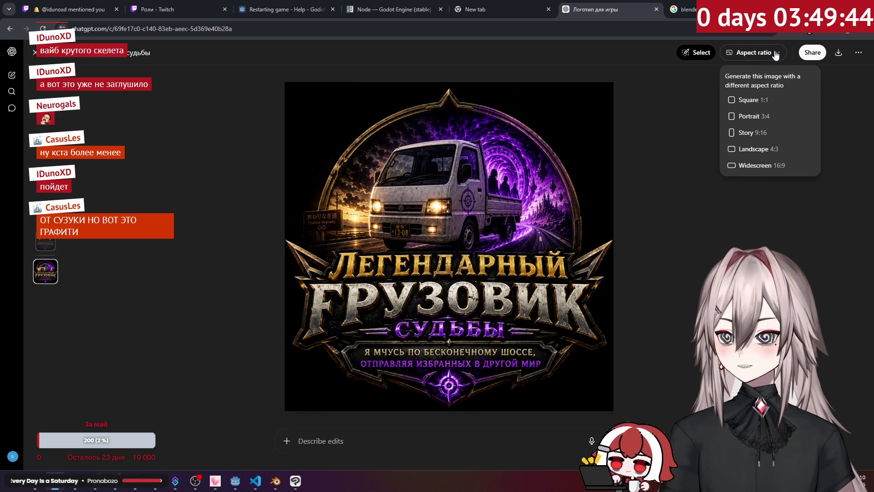
pyautogui.click(711, 52)
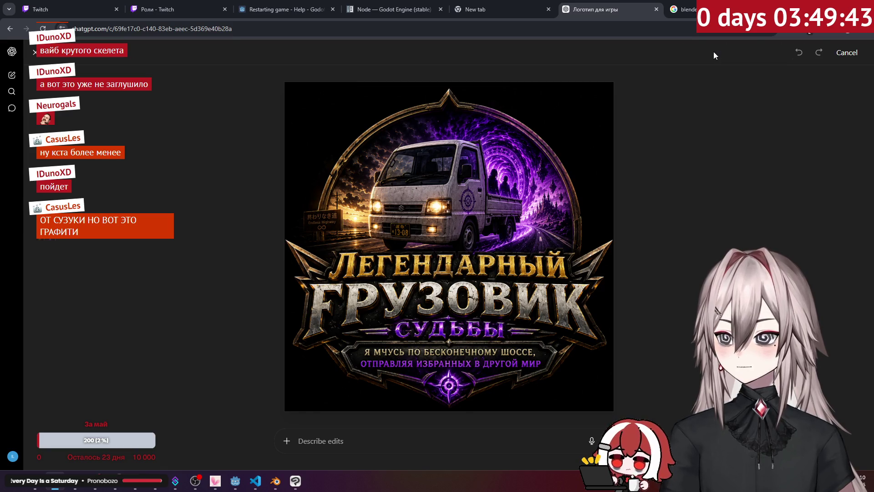
pyautogui.click(849, 53)
pyautogui.click(857, 53)
pyautogui.click(856, 54)
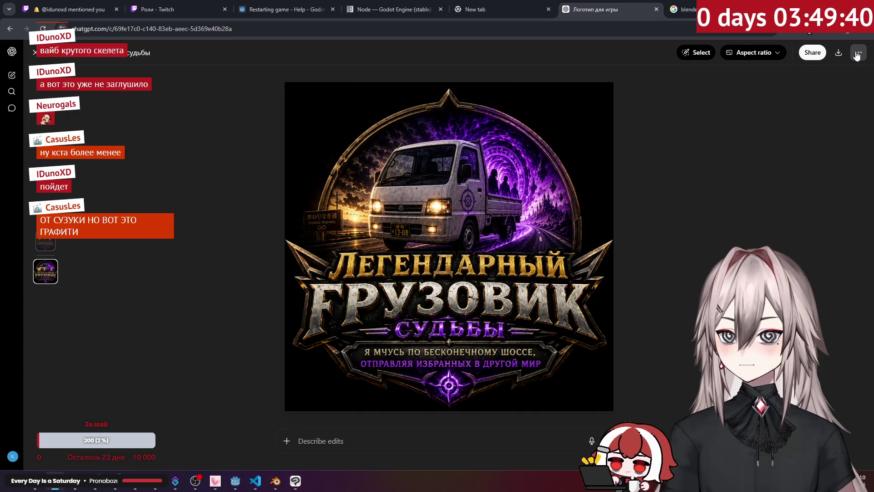
pyautogui.click(35, 52)
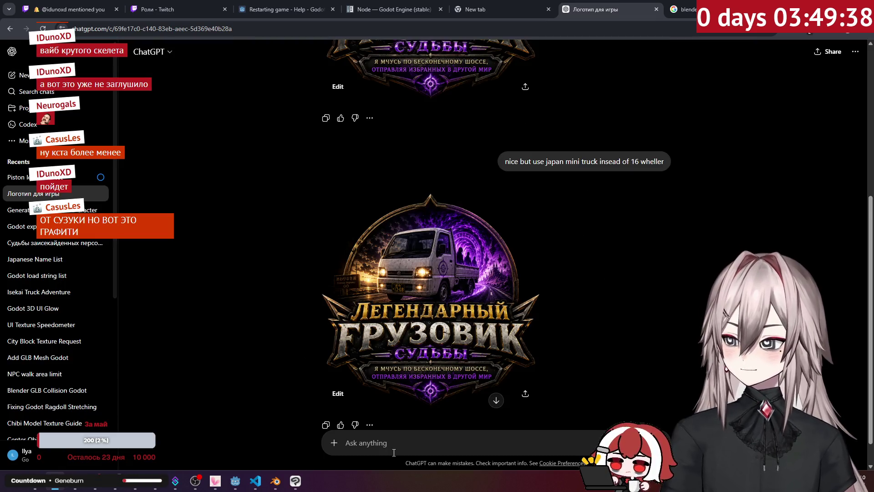
# Step: Send 'can you remove background ?' to ChatGPT and return to Clip Studio Paint
pyautogui.write('can you')
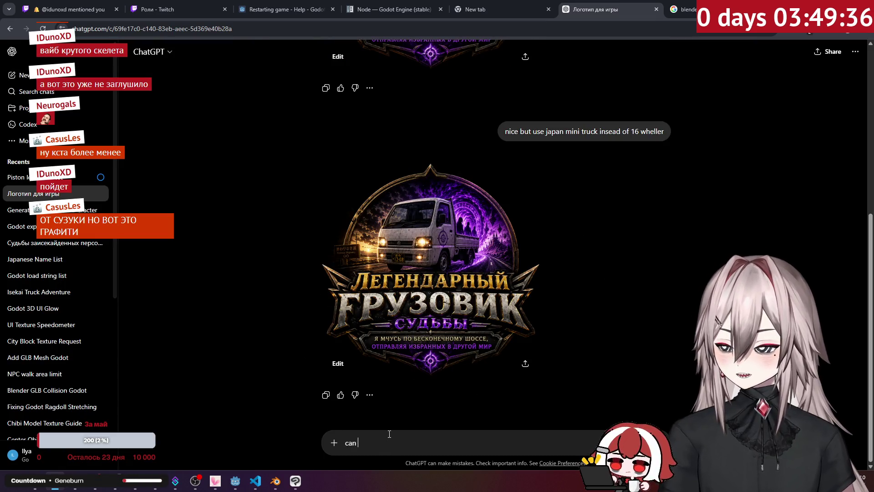
pyautogui.write(' re')
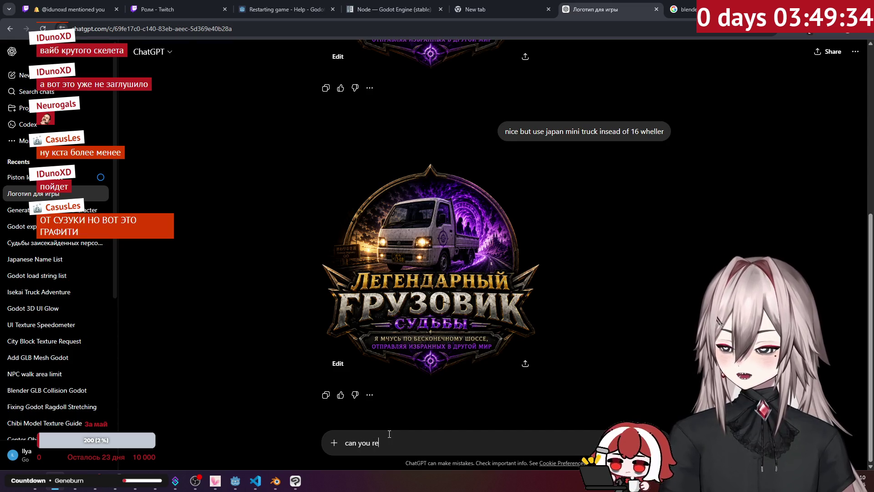
pyautogui.write('move bac')
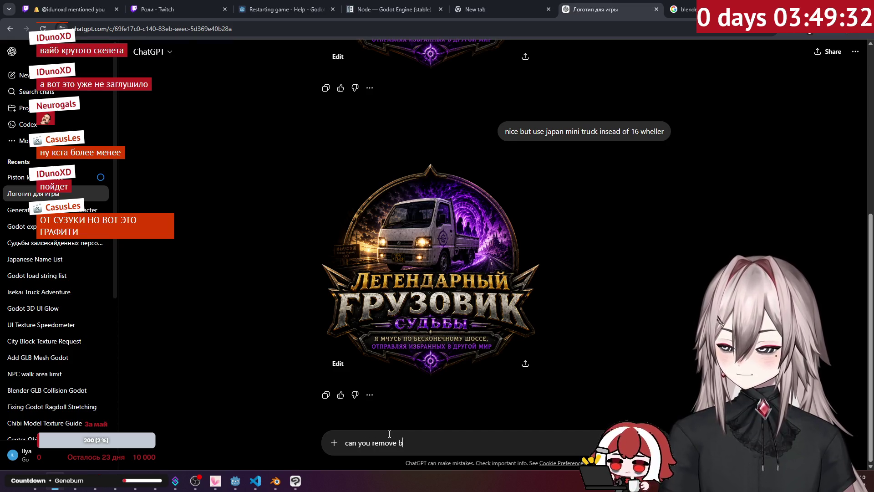
pyautogui.write('kgroun')
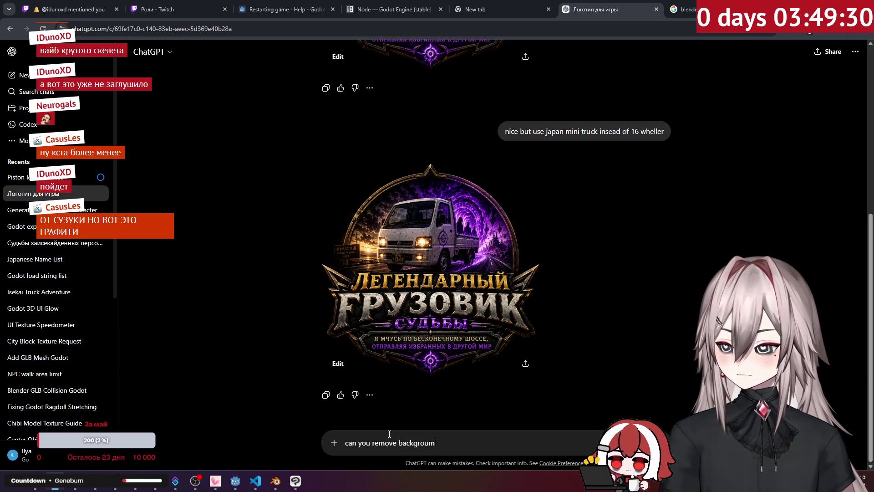
pyautogui.press('BackSpace')
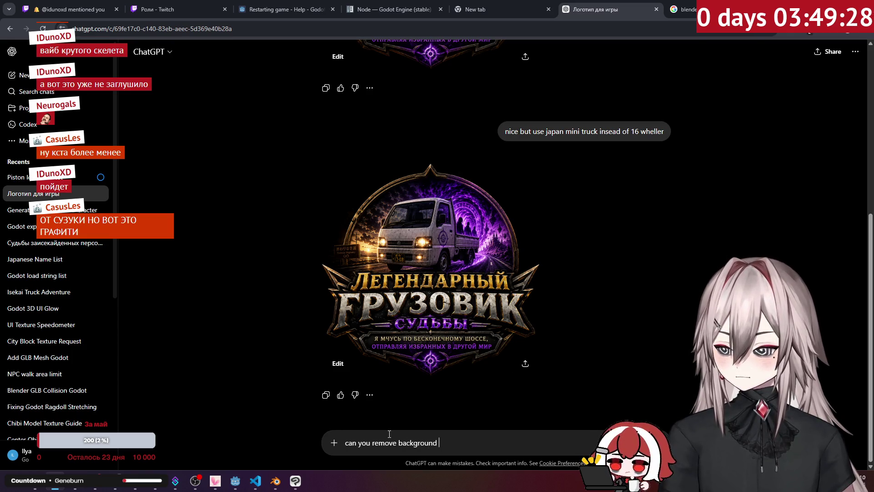
pyautogui.press('Return')
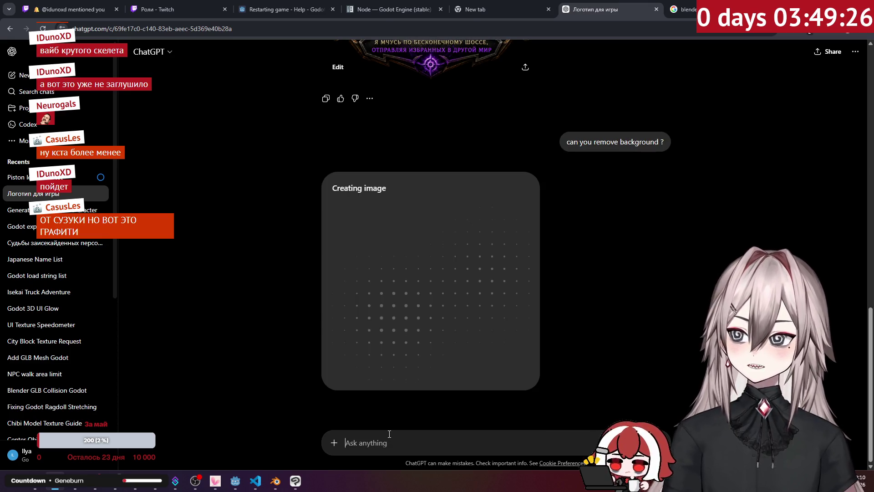
pyautogui.scroll(3, 382, 305)
pyautogui.scroll(-3, 299, 404)
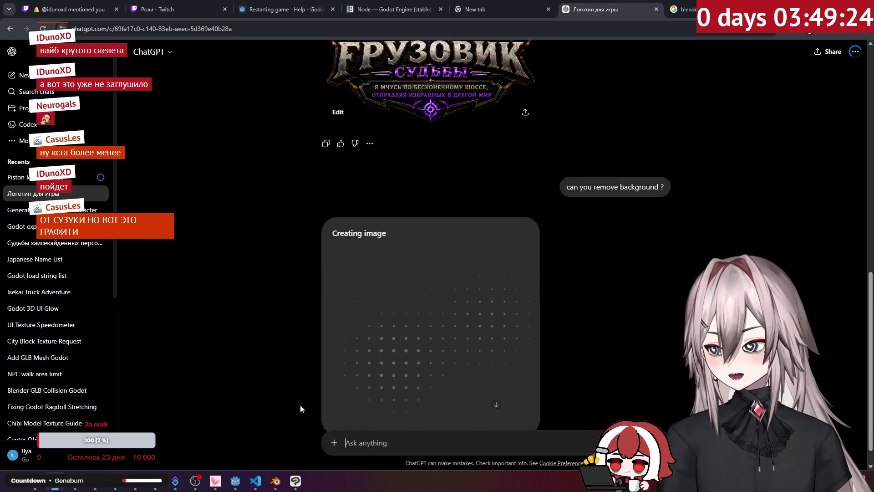
pyautogui.click(295, 481)
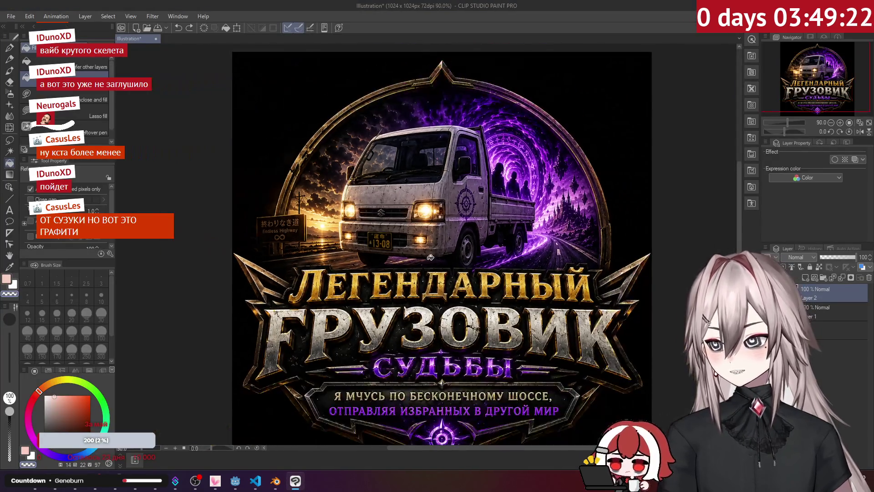
# Step: Zoom around the logo's sign, truck and title lettering, then switch back to the ChatGPT chat
pyautogui.scroll(10, 311, 203)
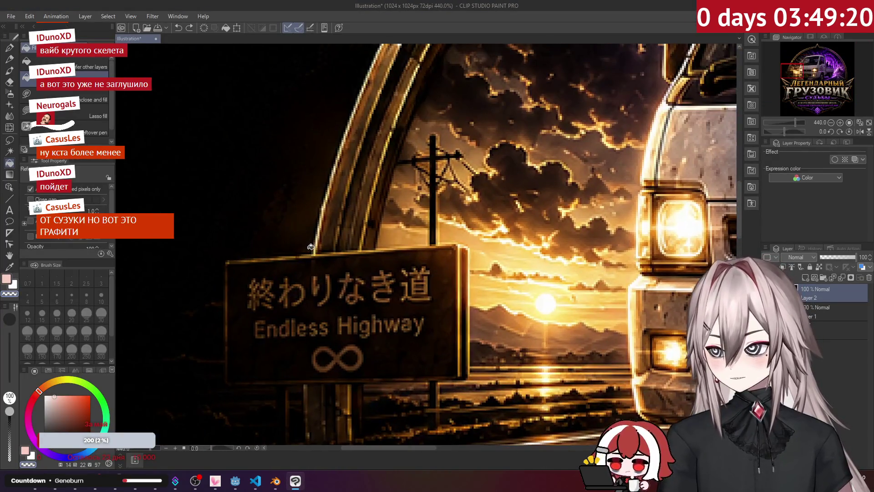
pyautogui.scroll(-2, 311, 247)
pyautogui.scroll(4, 296, 282)
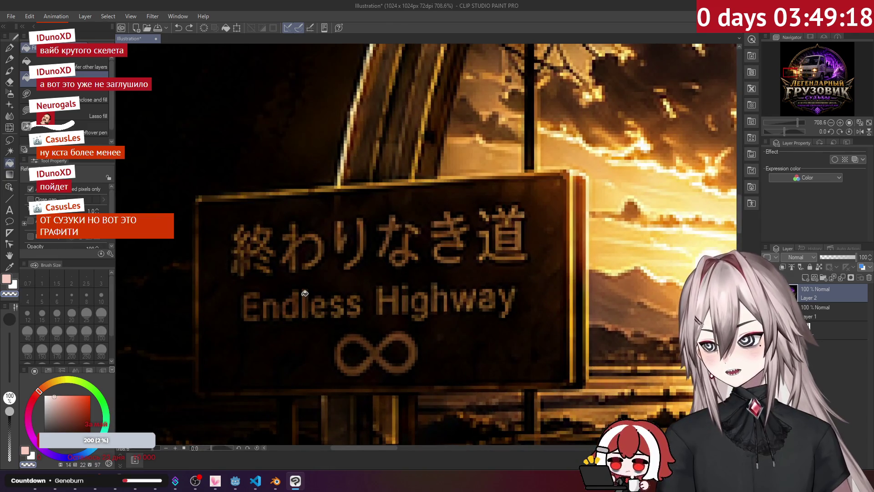
pyautogui.scroll(-10, 306, 290)
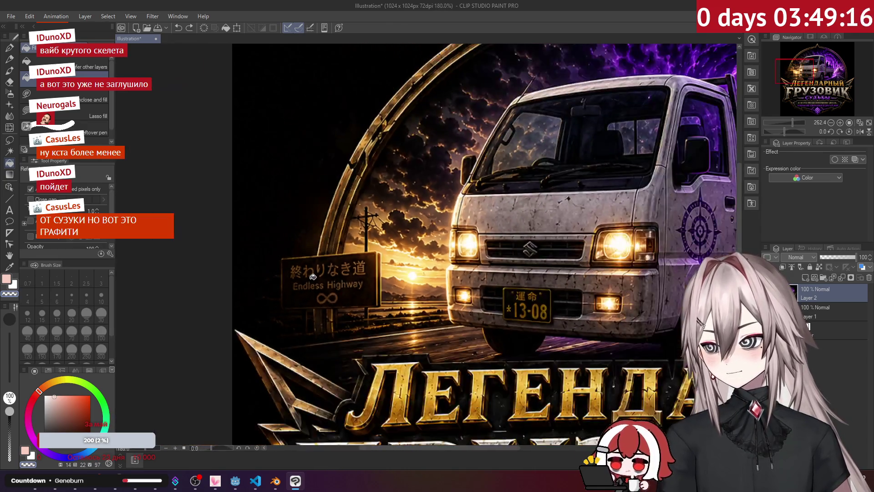
pyautogui.scroll(3, 450, 282)
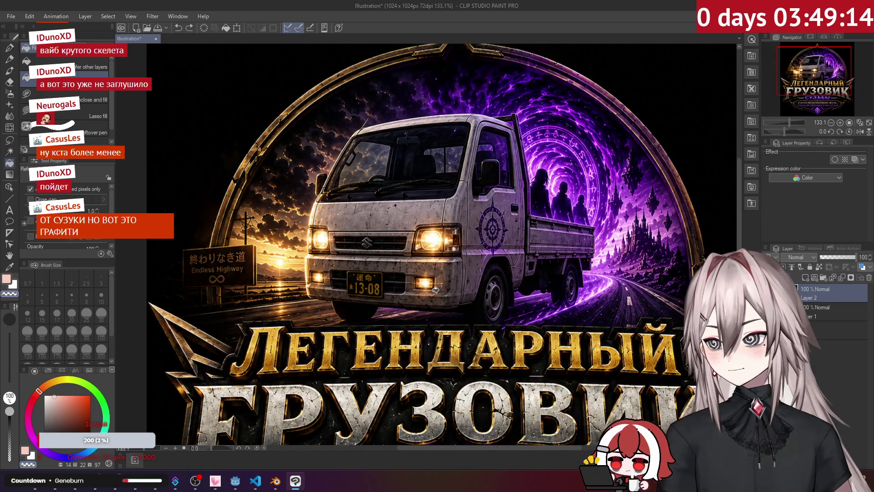
pyautogui.scroll(-2, 467, 263)
pyautogui.scroll(3, 467, 264)
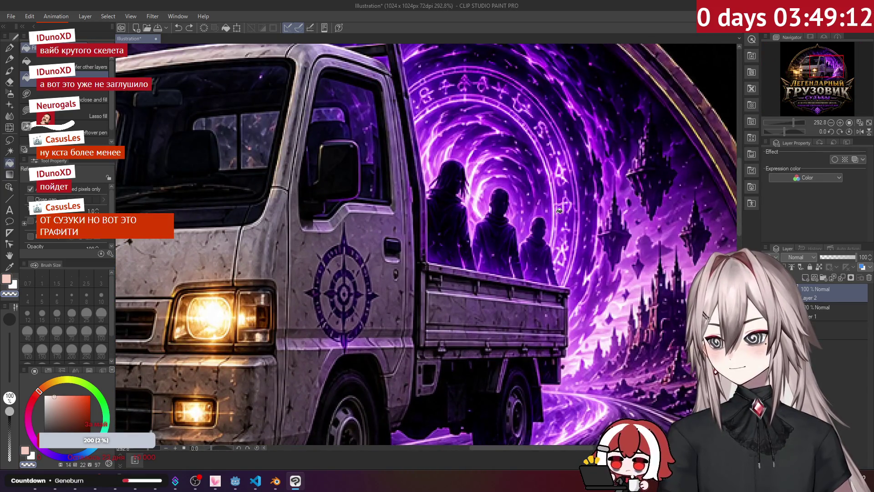
pyautogui.scroll(-4, 559, 210)
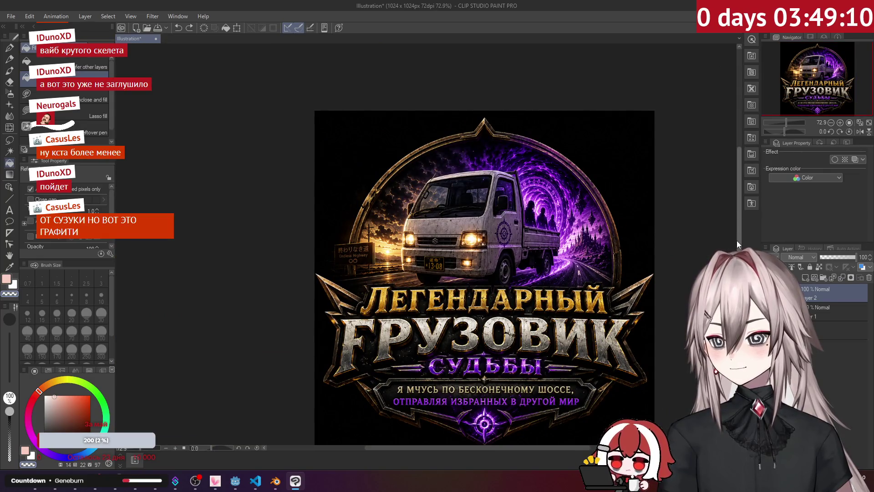
pyautogui.scroll(3, 485, 253)
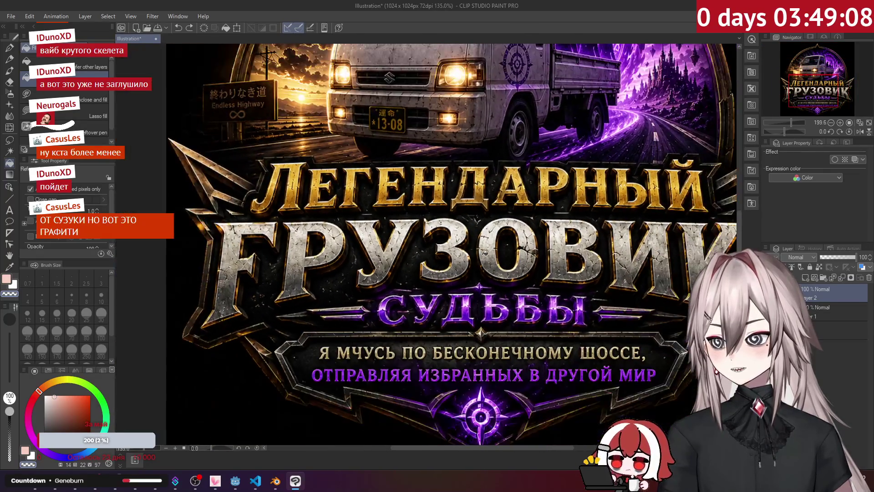
pyautogui.scroll(3, 291, 233)
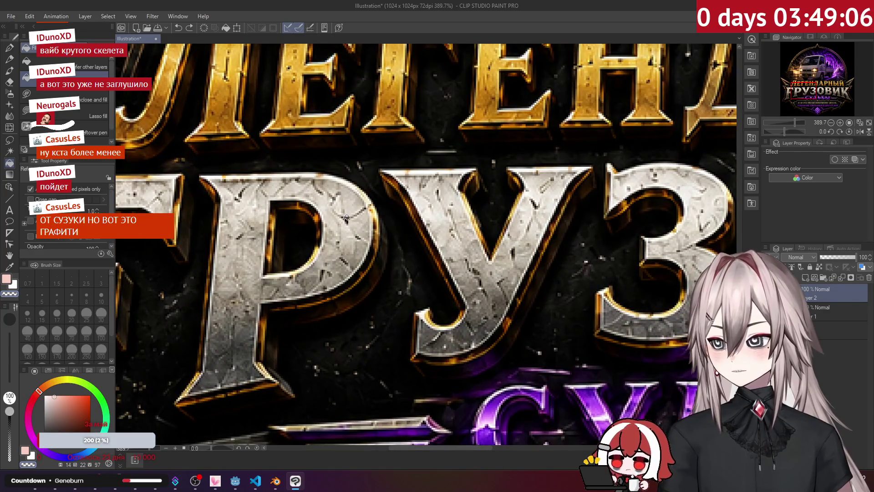
pyautogui.scroll(-5, 490, 271)
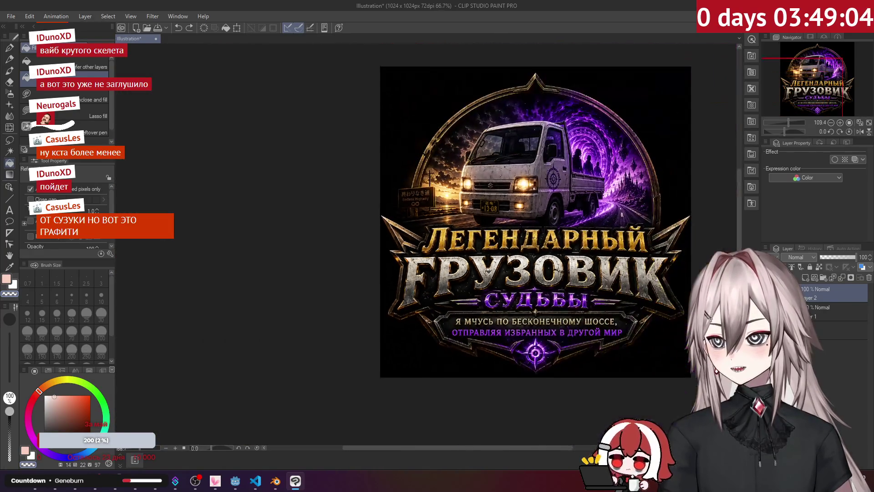
pyautogui.scroll(-1, 624, 273)
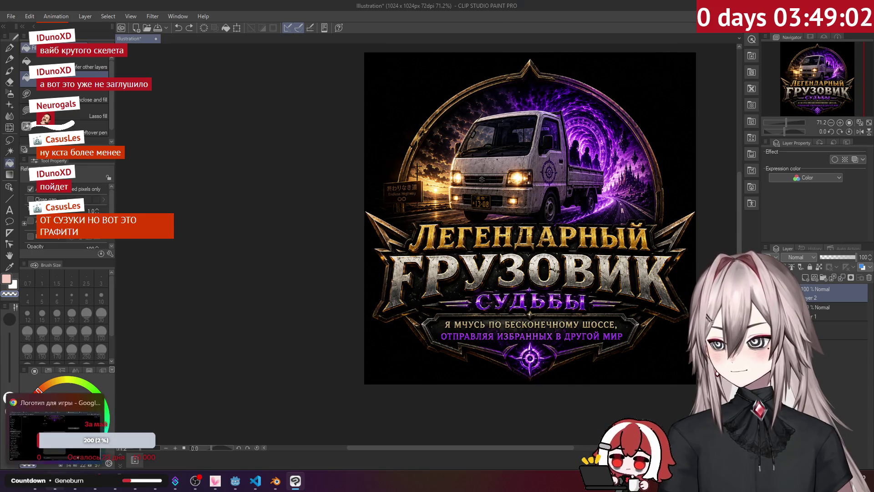
pyautogui.hotkey('alt', 'Tab')
pyautogui.scroll(3, 332, 299)
pyautogui.scroll(-3, 332, 300)
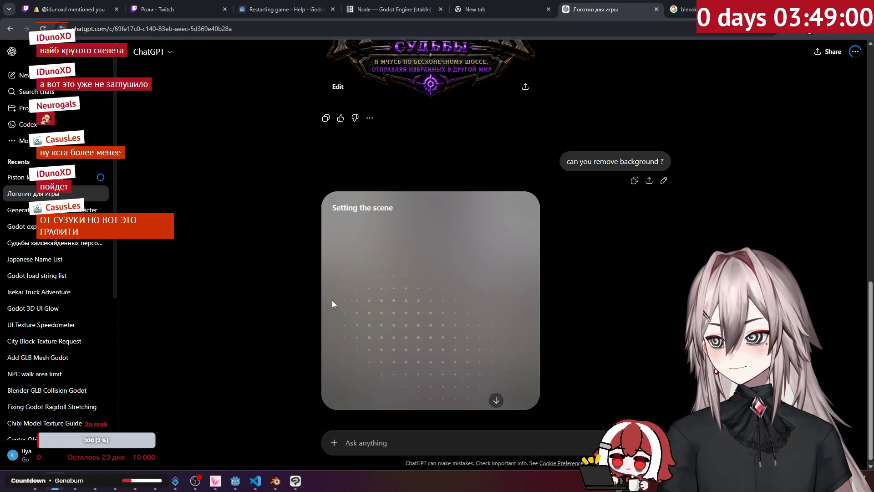
# Step: Preview the older 16-wheeler logos full-size while the background removal runs
pyautogui.scroll(1, 331, 300)
pyautogui.scroll(1, 332, 302)
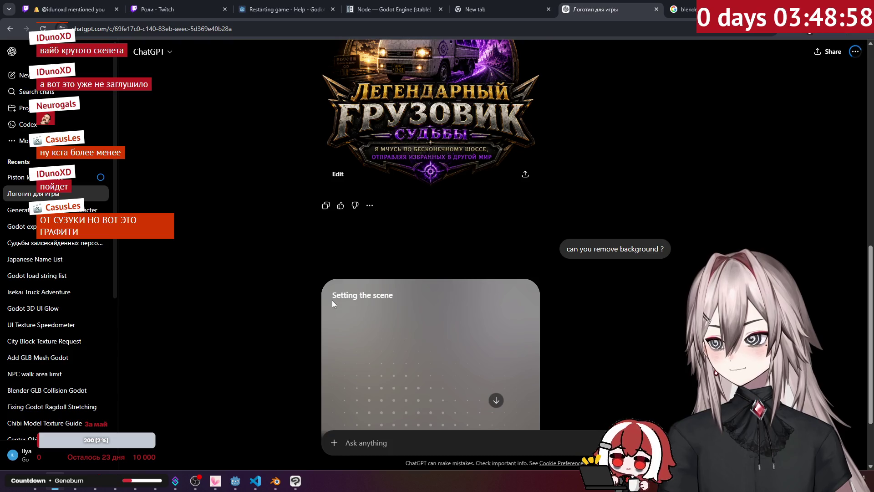
pyautogui.scroll(-2, 332, 302)
pyautogui.scroll(3, 332, 302)
pyautogui.scroll(-3, 332, 299)
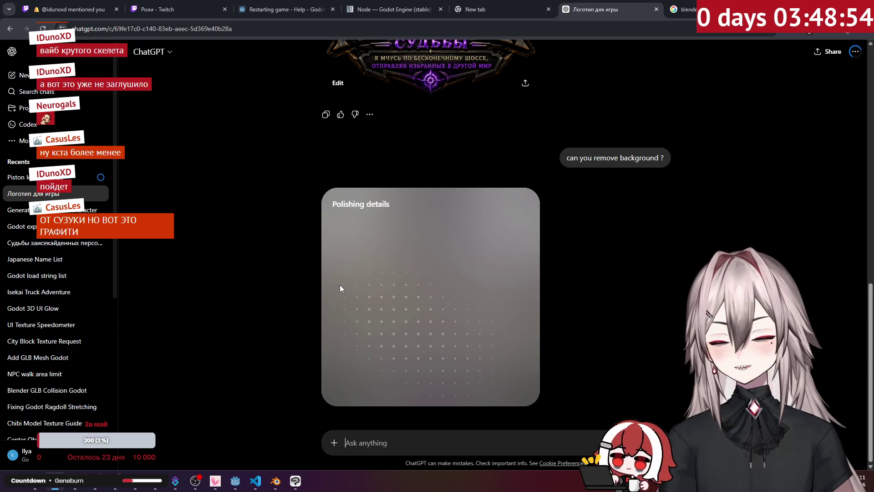
pyautogui.scroll(5, 340, 283)
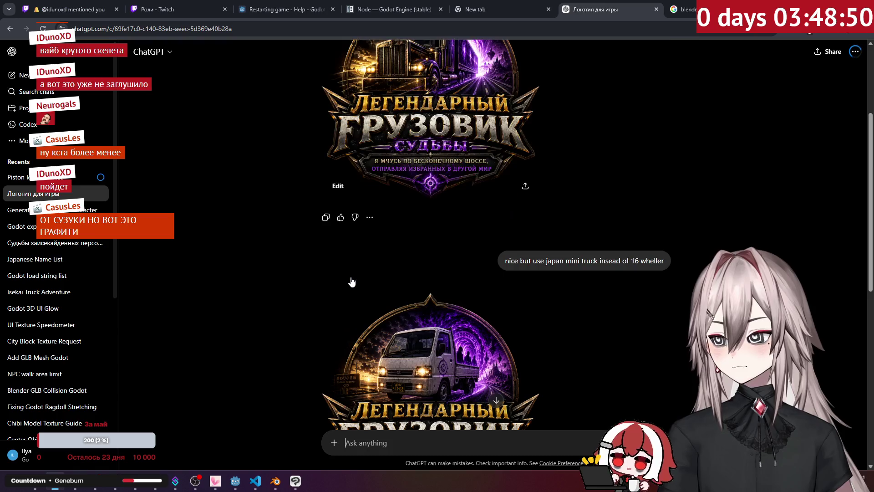
pyautogui.scroll(5, 351, 281)
pyautogui.click(406, 222)
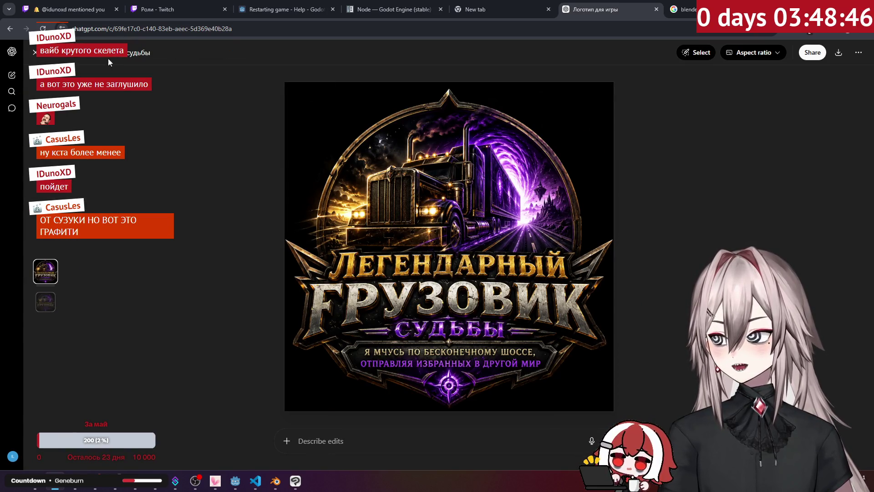
pyautogui.click(34, 52)
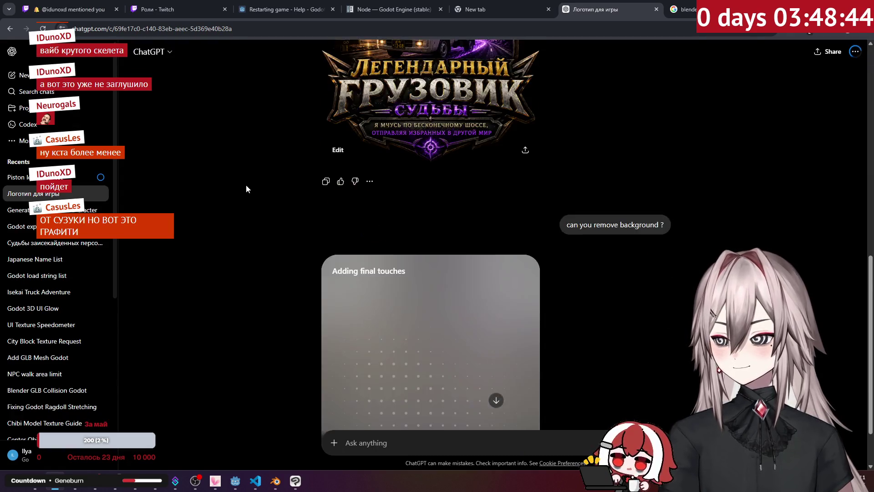
pyautogui.click(393, 207)
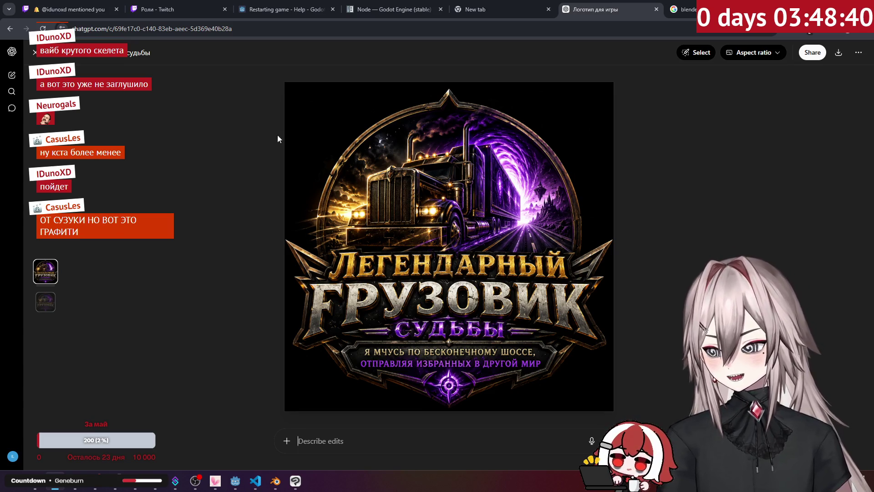
pyautogui.click(36, 51)
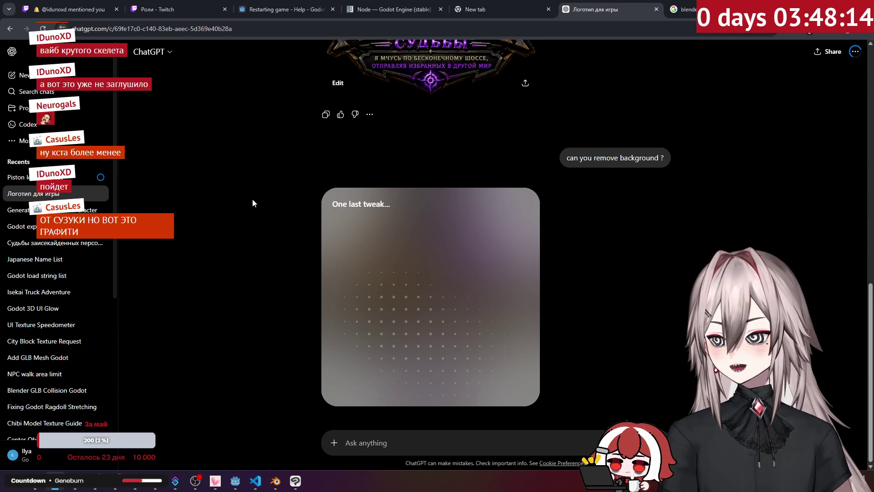
# Step: Scroll the chat until the transparent-background mini-truck logo finishes generating
pyautogui.scroll(-2, 453, 237)
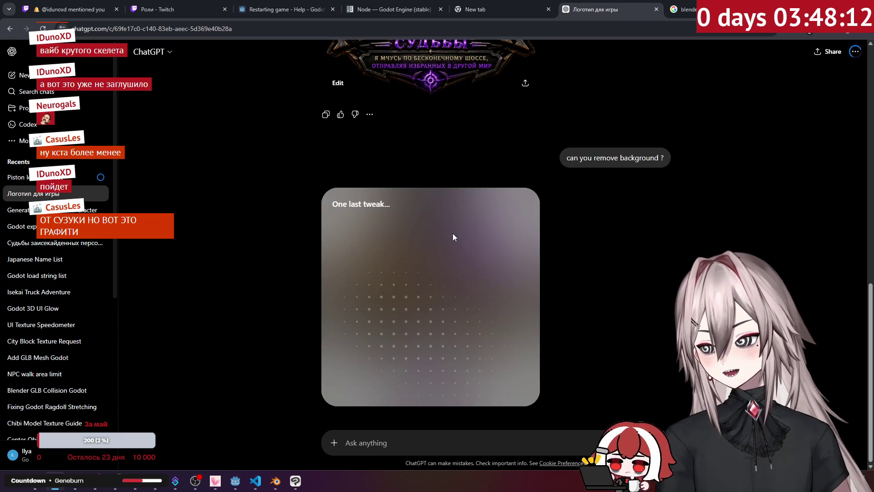
pyautogui.scroll(3, 452, 233)
pyautogui.scroll(-3, 452, 234)
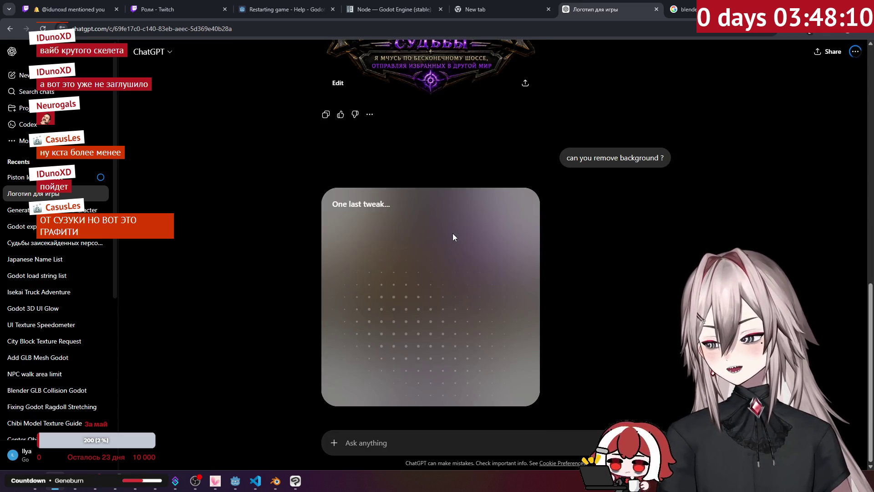
pyautogui.scroll(1, 452, 233)
pyautogui.scroll(8, 452, 233)
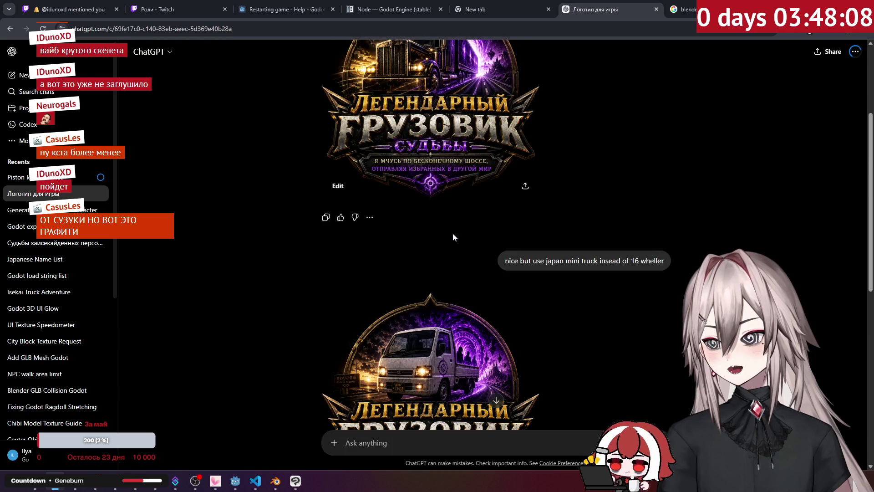
pyautogui.scroll(-3, 453, 236)
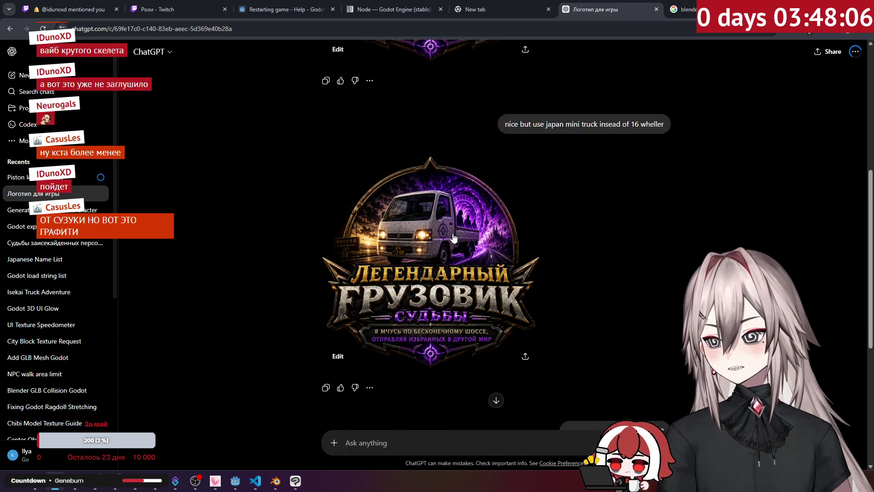
pyautogui.scroll(-6, 453, 236)
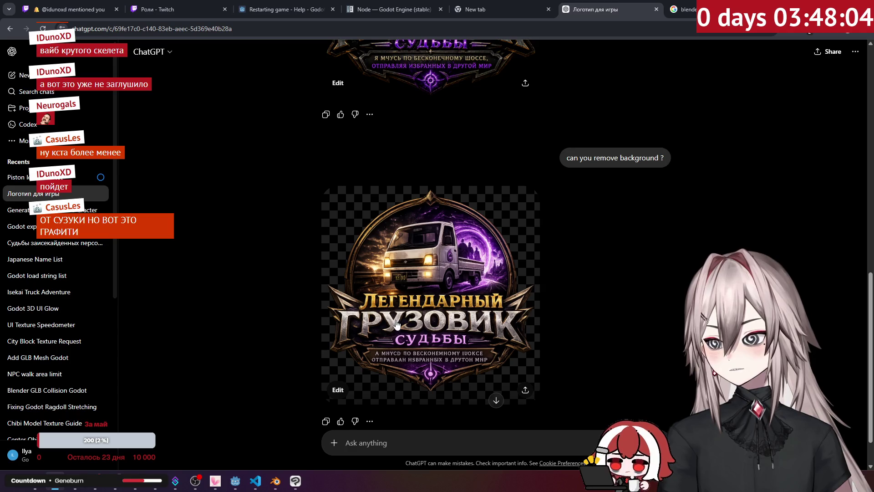
# Step: Open the transparent mini-truck logo full-size and copy the image
pyautogui.click(395, 320)
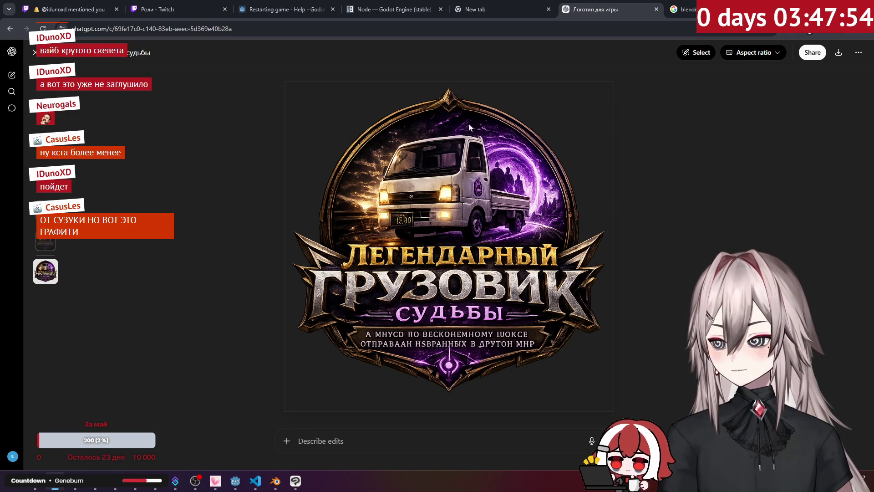
pyautogui.rightClick(433, 160)
pyautogui.click(473, 196)
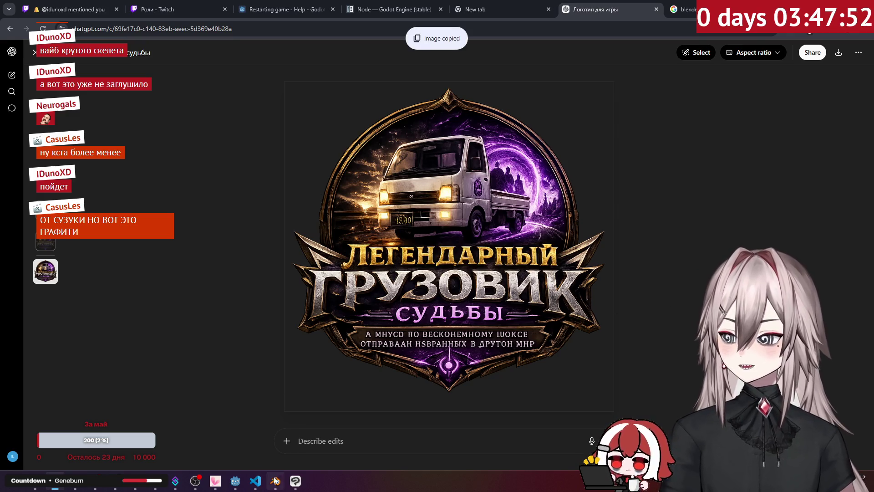
# Step: Paste the transparent mini-truck logo into Clip Studio Paint as a new layer
pyautogui.click(295, 481)
pyautogui.scroll(-1, 395, 203)
pyautogui.hotkey('ctrl', 'v')
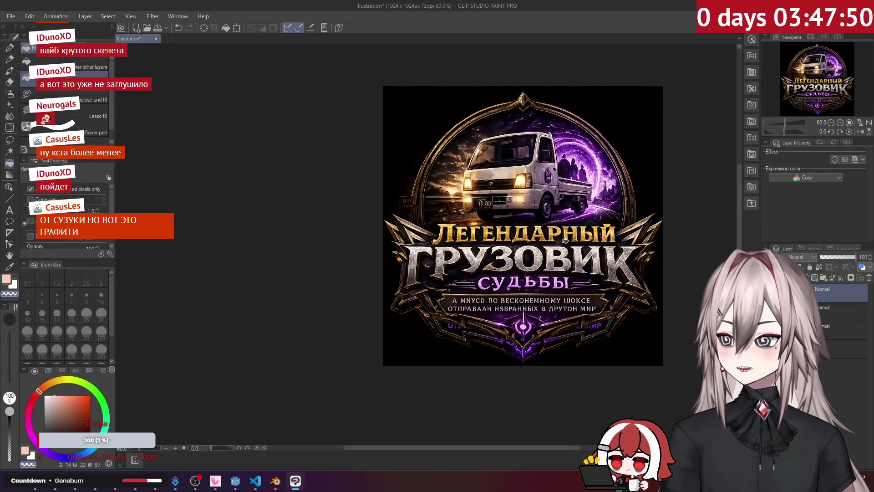
pyautogui.scroll(2, 632, 244)
# Step: Free-transform the pasted logo, stretching its bottom edge down to match the old logo
pyautogui.hotkey('ctrl', 't')
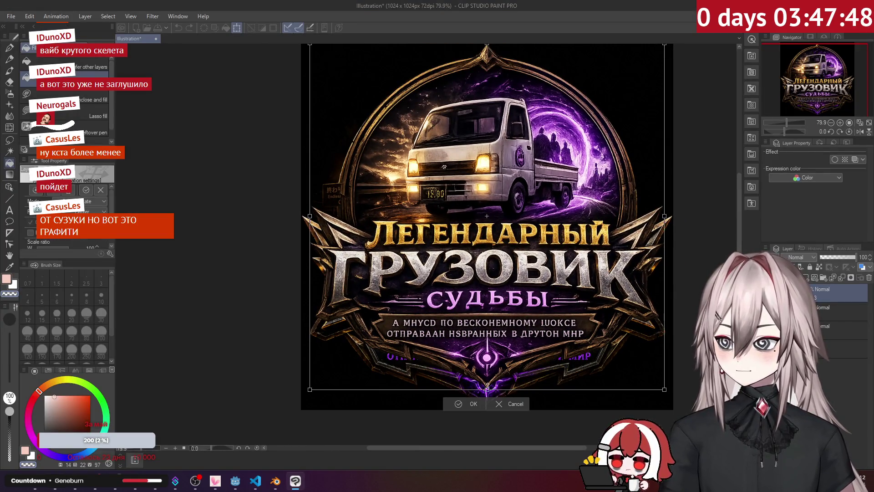
pyautogui.moveTo(492, 395)
pyautogui.mouseDown()
pyautogui.moveTo(505, 410)
pyautogui.moveTo(639, 410)
pyautogui.mouseUp()
pyautogui.scroll(3, 528, 384)
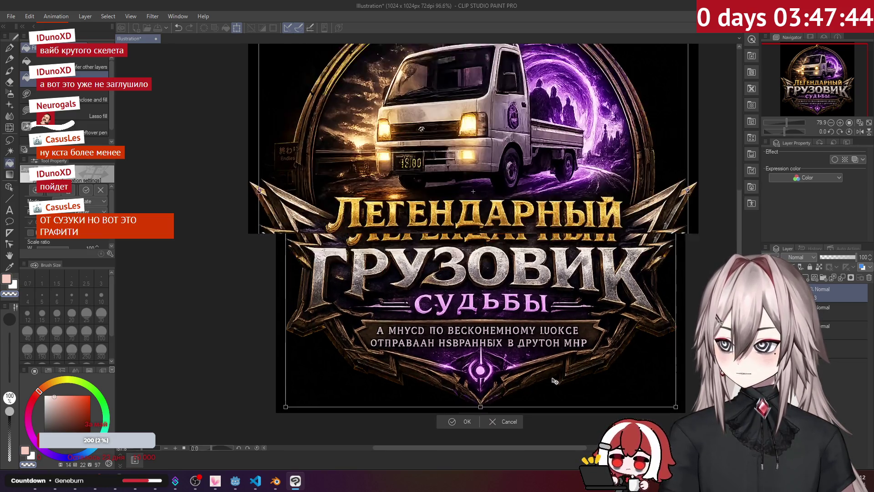
pyautogui.scroll(6, 526, 385)
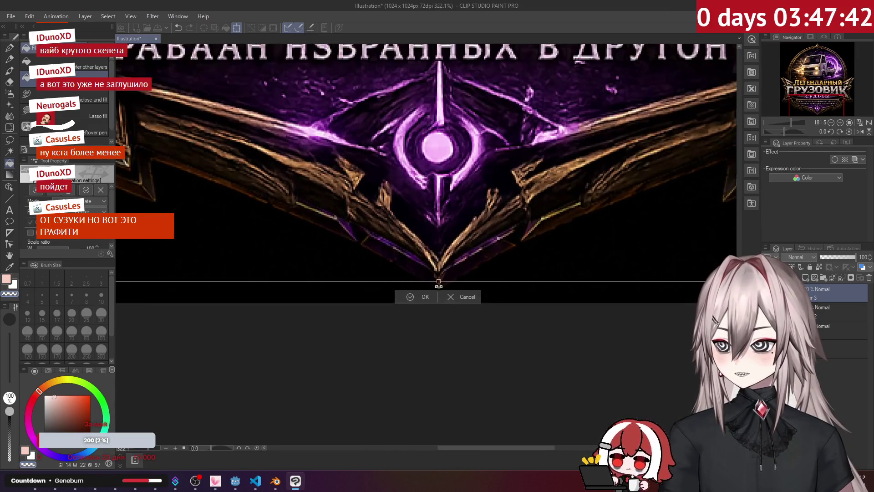
pyautogui.moveTo(437, 279); pyautogui.dragTo(461, 293)
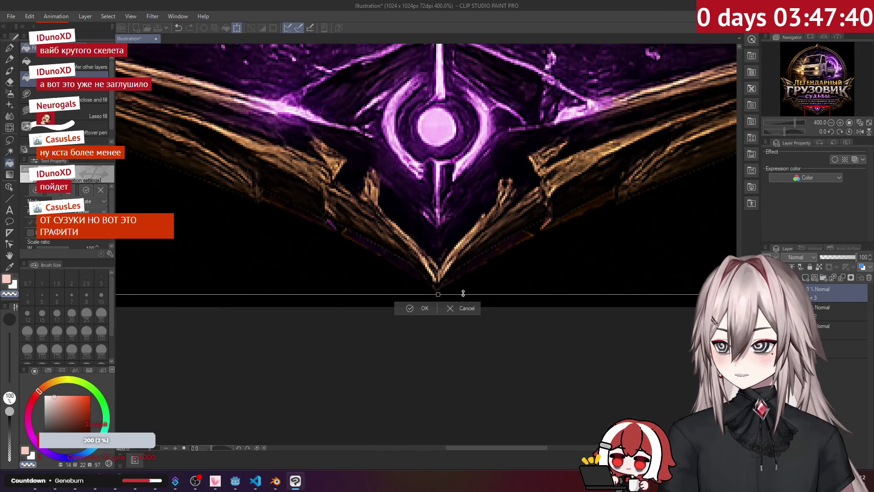
pyautogui.scroll(-8, 465, 295)
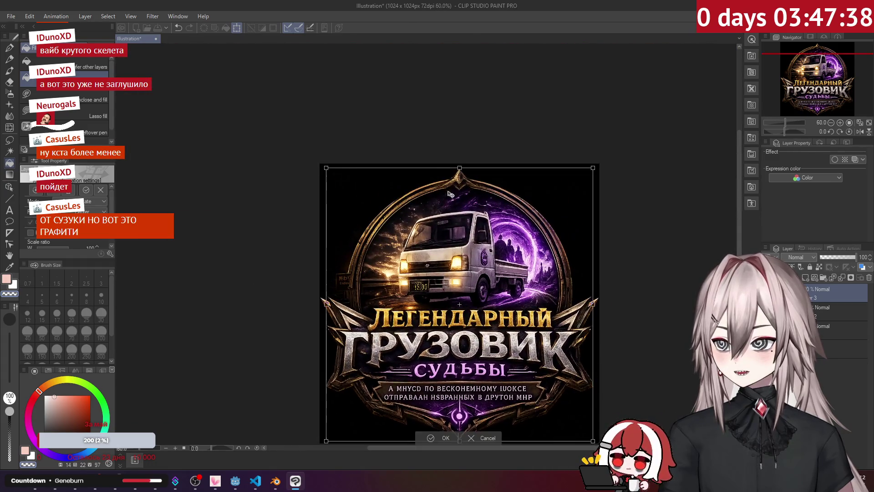
pyautogui.scroll(5, 449, 194)
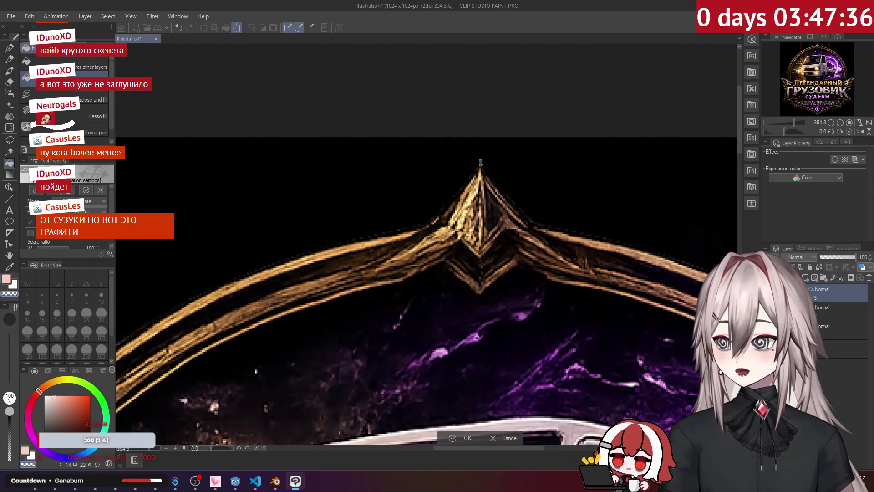
# Step: Lower the top edge, widen the left edge slightly, and apply the resize
pyautogui.moveTo(481, 163)
pyautogui.mouseDown()
pyautogui.moveTo(503, 177)
pyautogui.moveTo(515, 164)
pyautogui.mouseUp()
pyautogui.scroll(-4, 515, 164)
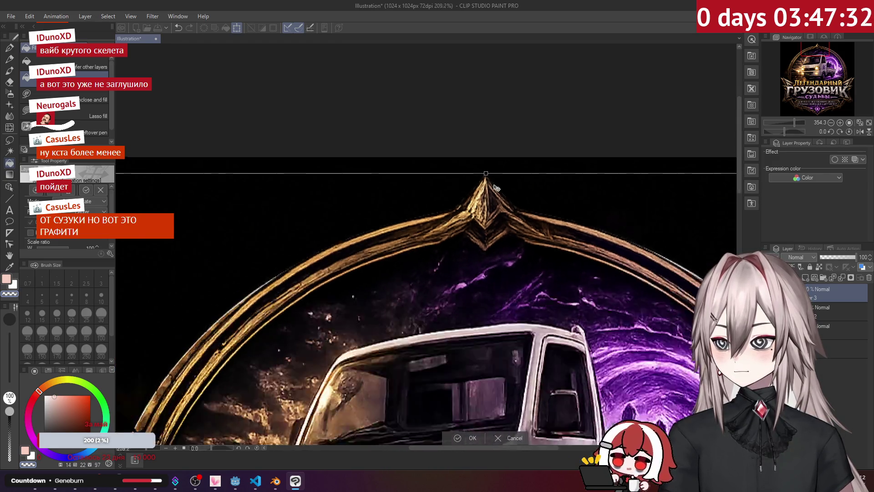
pyautogui.scroll(2, 362, 265)
pyautogui.scroll(3, 362, 264)
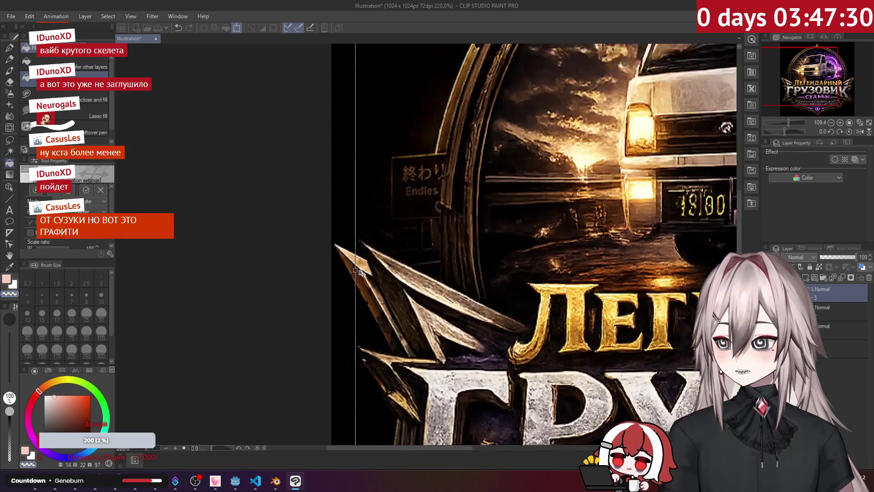
pyautogui.moveTo(328, 270); pyautogui.dragTo(326, 271)
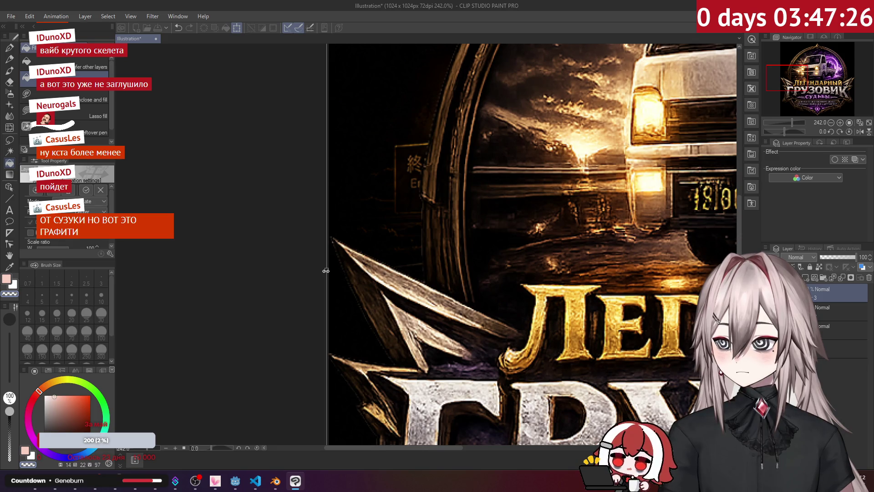
pyautogui.scroll(-5, 326, 270)
pyautogui.scroll(2, 579, 260)
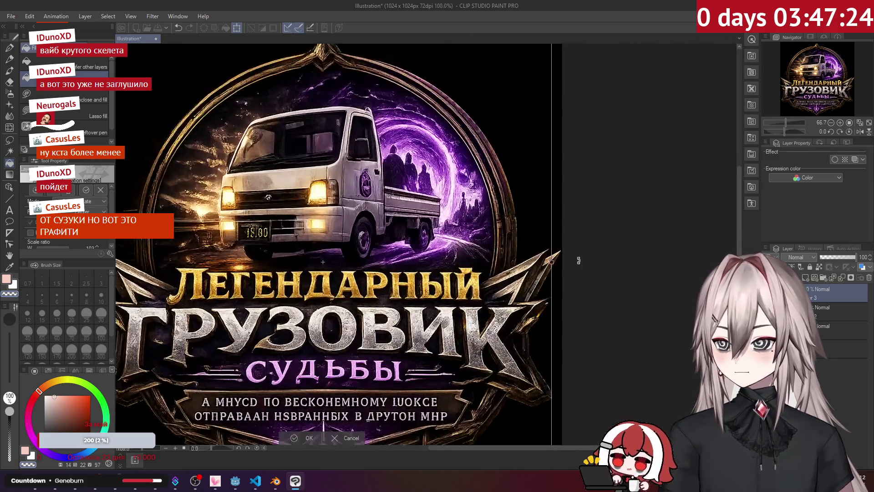
pyautogui.scroll(5, 578, 261)
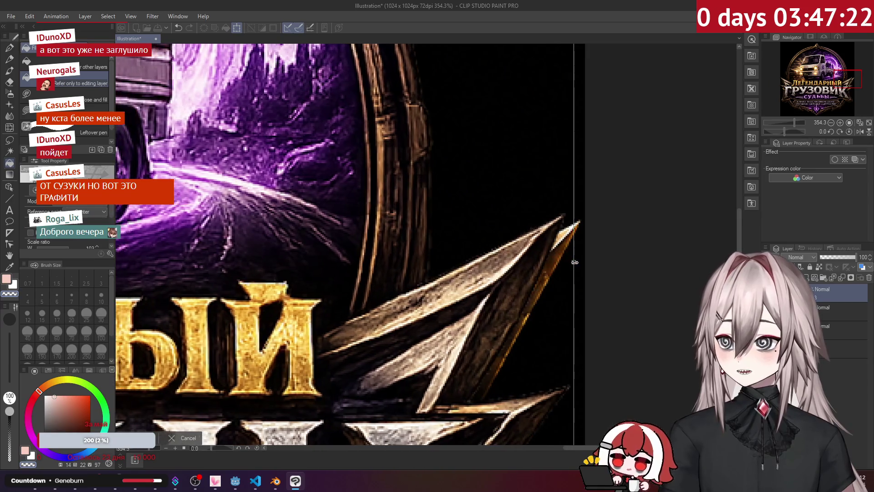
pyautogui.scroll(-3, 575, 262)
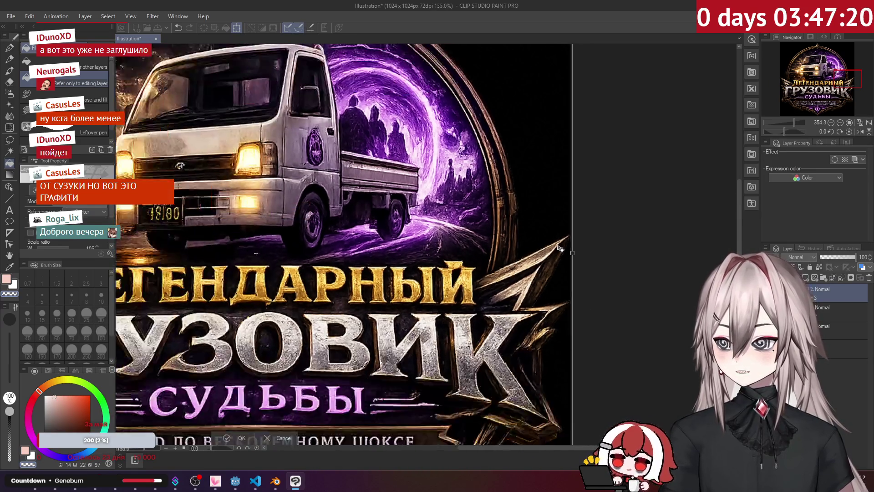
pyautogui.scroll(-2, 560, 248)
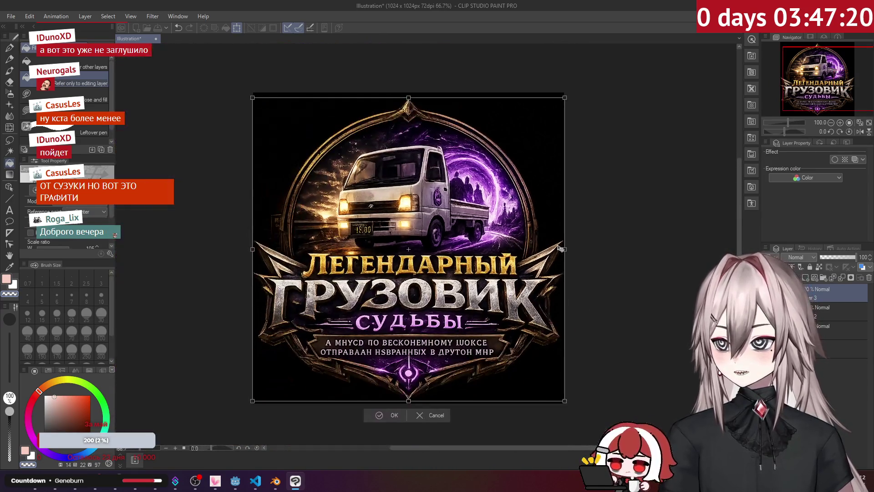
pyautogui.click(381, 416)
# Step: Reorder the layers so the transparent logo shows without the black backdrop
pyautogui.moveTo(824, 314); pyautogui.dragTo(825, 322)
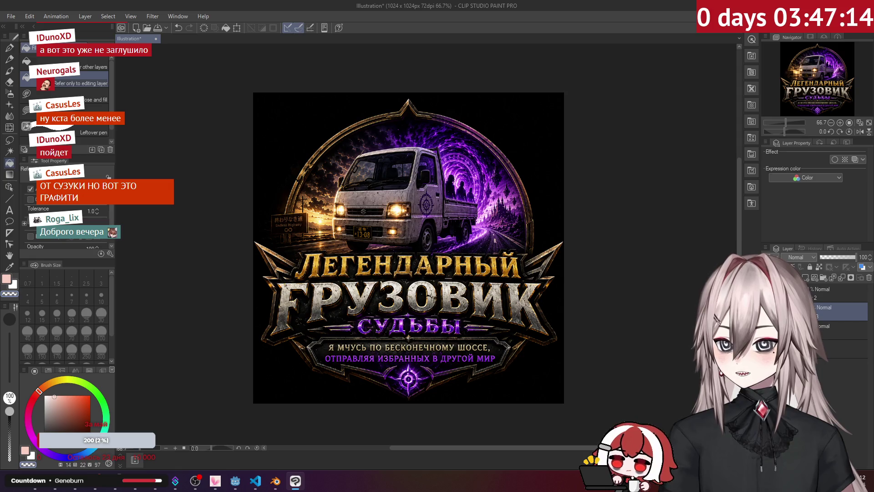
pyautogui.moveTo(825, 312); pyautogui.dragTo(824, 293)
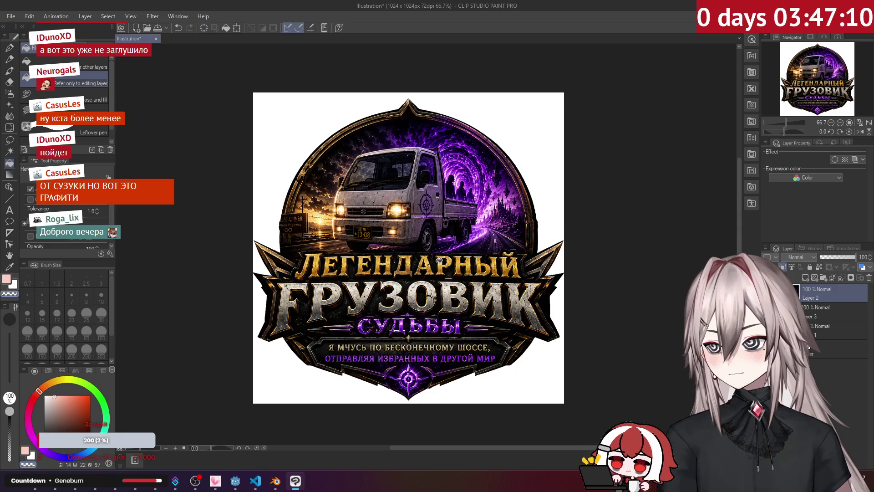
pyautogui.scroll(1, 437, 261)
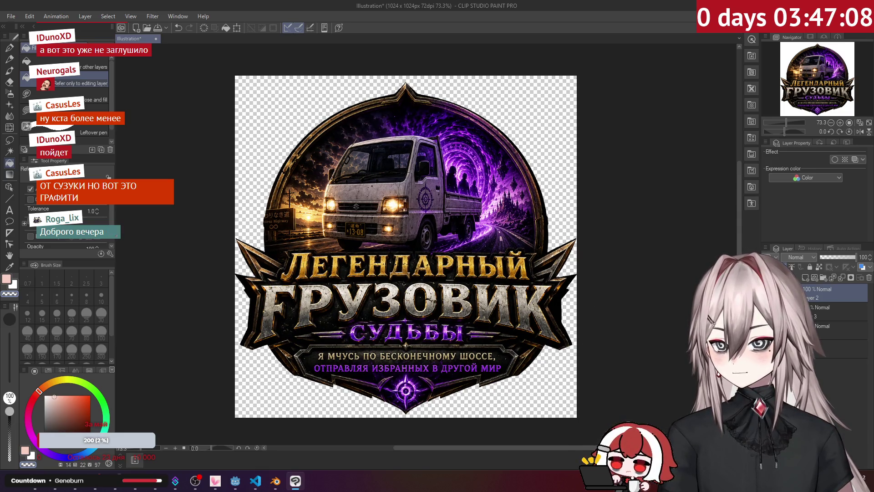
pyautogui.scroll(3, 437, 246)
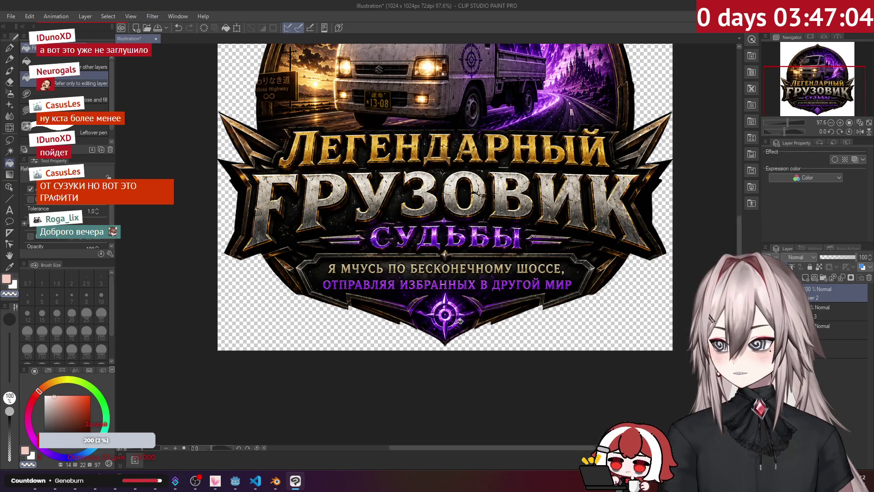
# Step: Zoom in and out to inspect the logo, then bring Godot's menu scene forward
pyautogui.scroll(3, 458, 322)
pyautogui.scroll(-7, 466, 263)
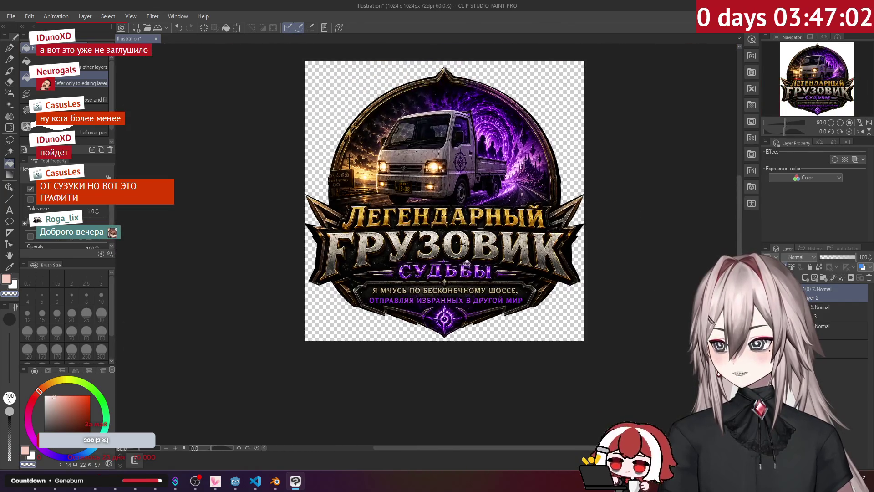
pyautogui.scroll(2, 467, 262)
pyautogui.scroll(5, 309, 225)
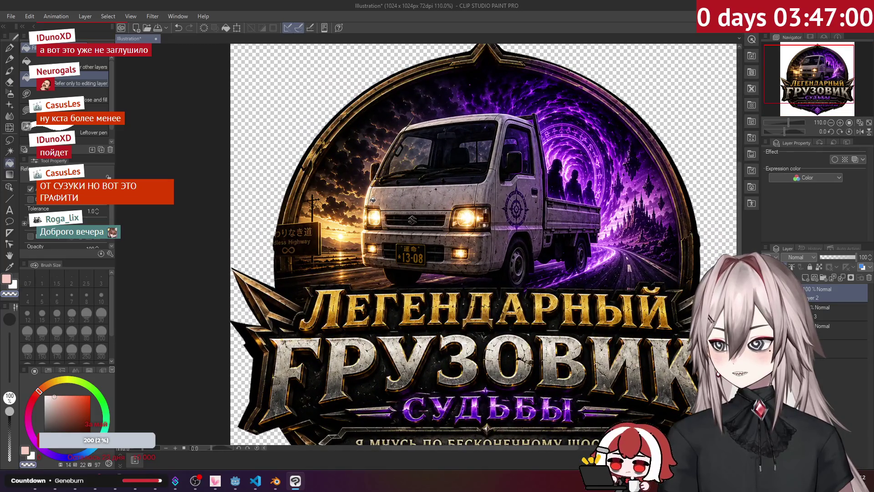
pyautogui.scroll(-4, 308, 225)
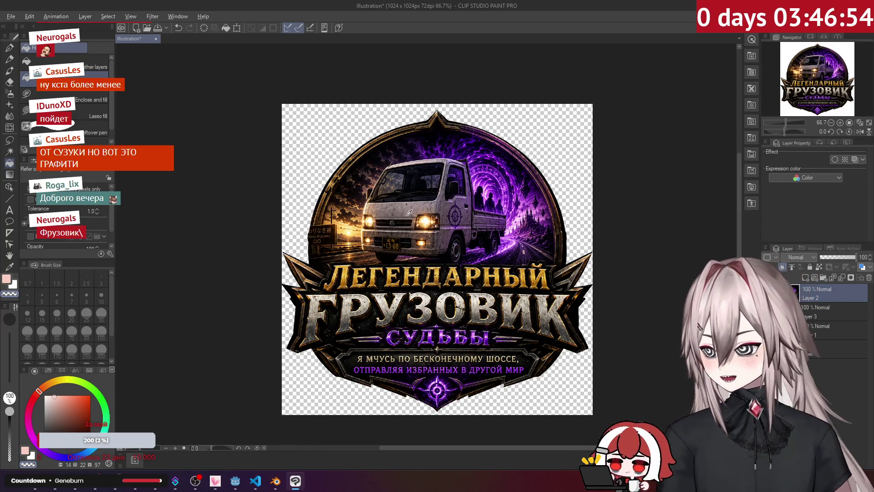
pyautogui.hotkey('alt', 'Tab')
pyautogui.hotkey('alt', 'Tab')
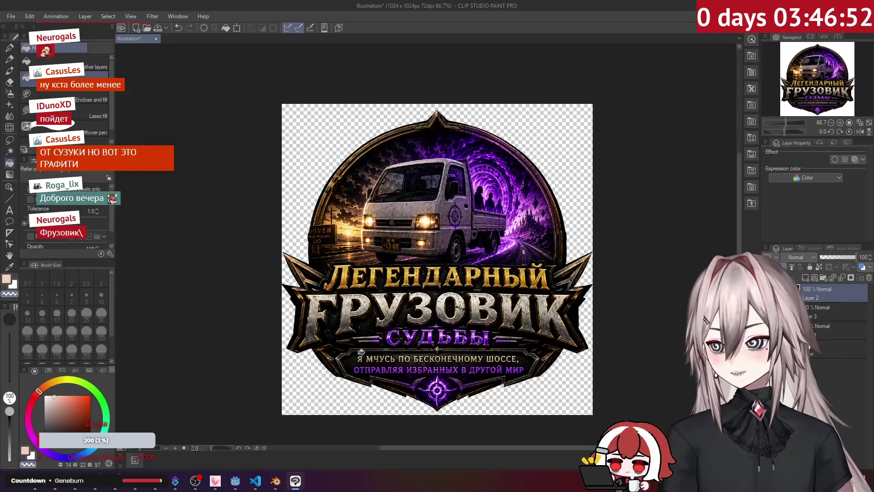
pyautogui.click(237, 482)
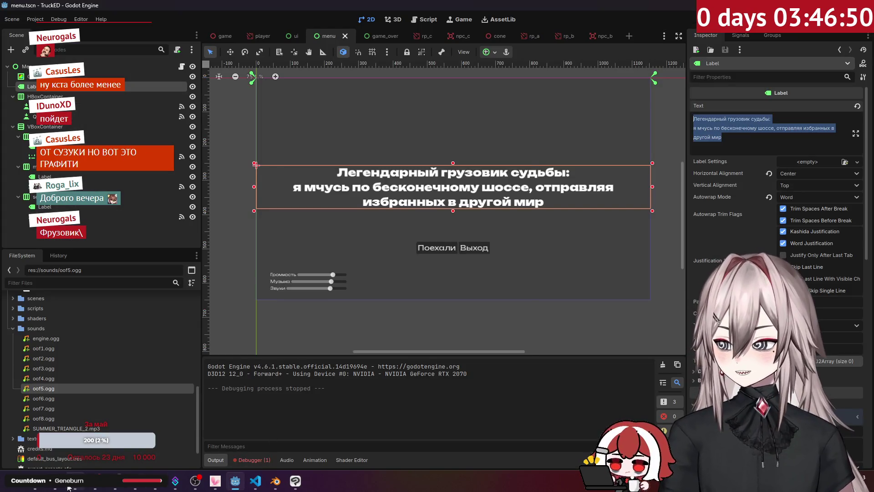
# Step: Back in ChatGPT, view the earlier 18-wheeler logo up close for comparison
pyautogui.click(66, 489)
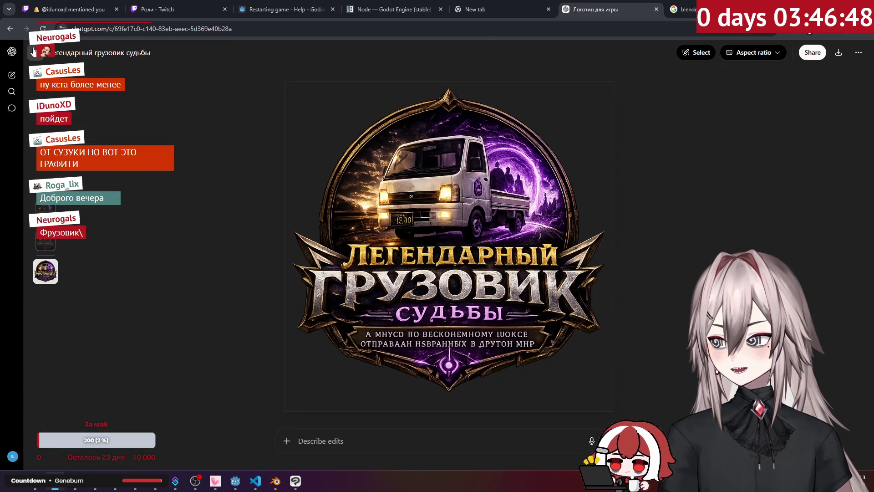
pyautogui.click(35, 52)
pyautogui.scroll(10, 318, 234)
pyautogui.click(423, 178)
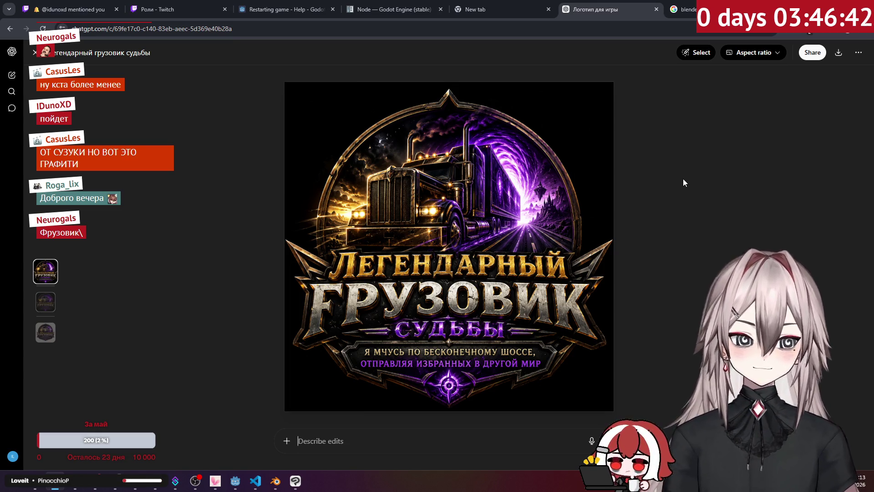
pyautogui.click(35, 52)
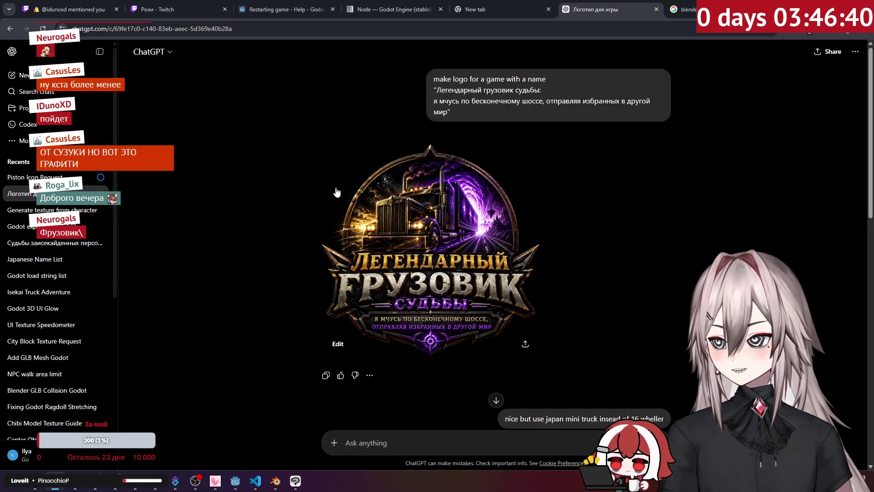
pyautogui.scroll(-5, 451, 157)
pyautogui.scroll(5, 473, 148)
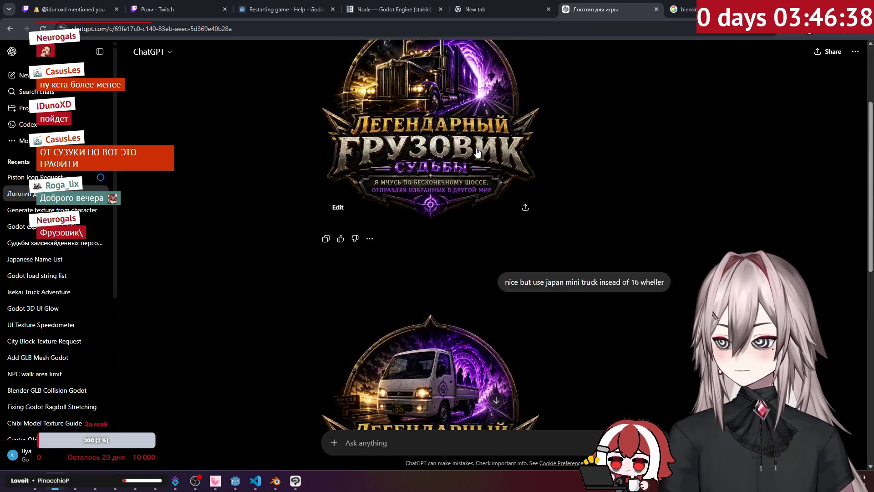
# Step: Copy the original game-logo prompt and paste it into a new chat
pyautogui.moveTo(477, 153)
pyautogui.mouseDown()
pyautogui.moveTo(466, 109)
pyautogui.moveTo(417, 70)
pyautogui.mouseUp()
pyautogui.hotkey('ctrl', 'c')
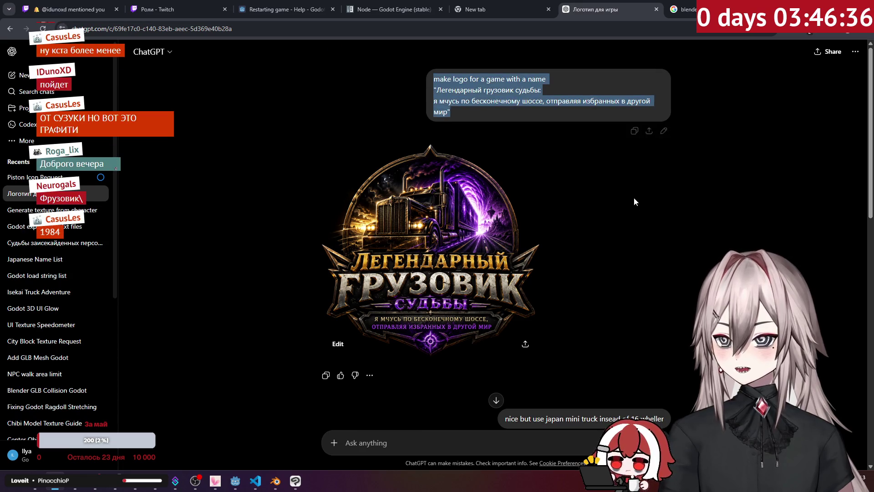
pyautogui.click(635, 197)
pyautogui.click(11, 75)
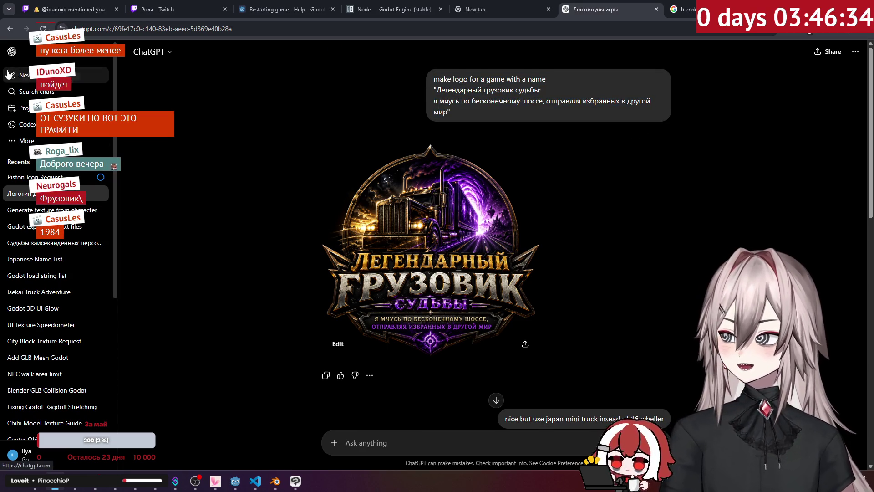
pyautogui.hotkey('ctrl', 'v')
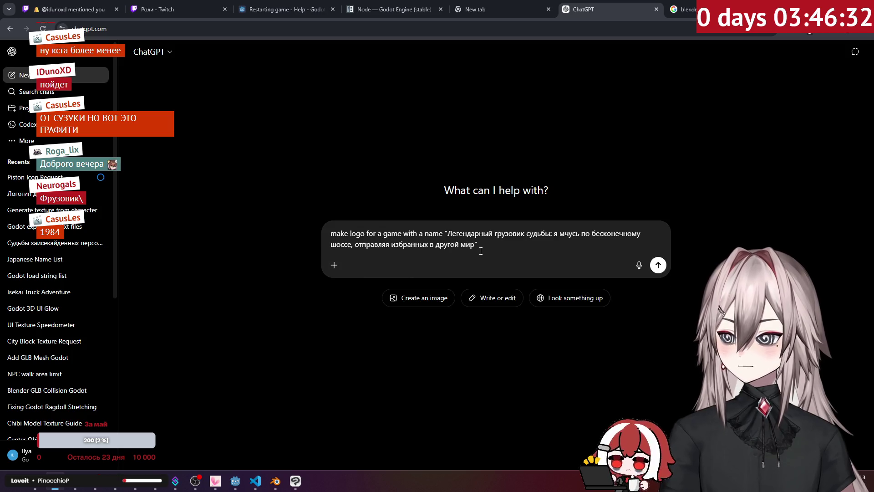
# Step: Append 'use jamap mini truck and use transparency' to the prompt, send it, and return to Godot
pyautogui.hotkey('shift', 'Return')
pyautogui.write('use')
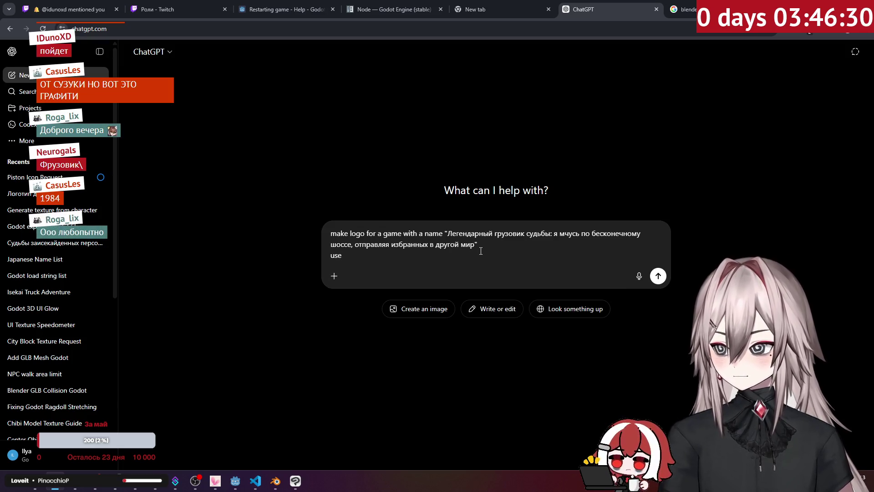
pyautogui.write(' jama')
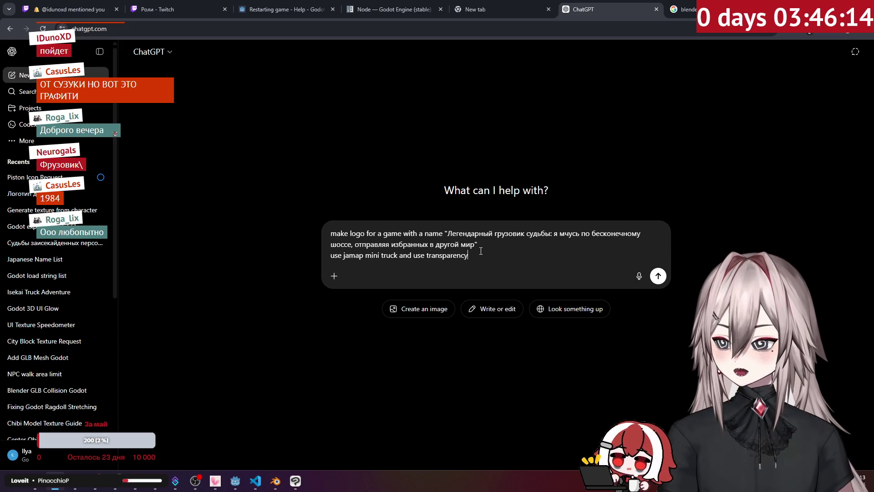
pyautogui.press('Return')
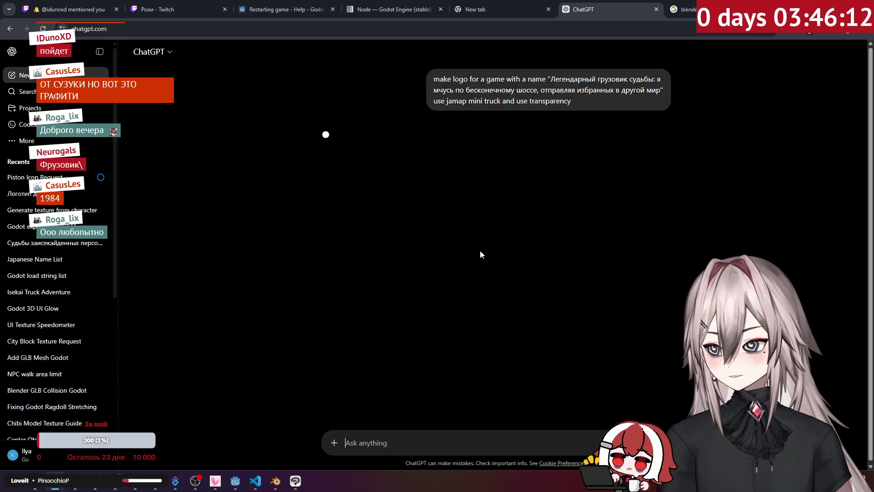
pyautogui.click(239, 486)
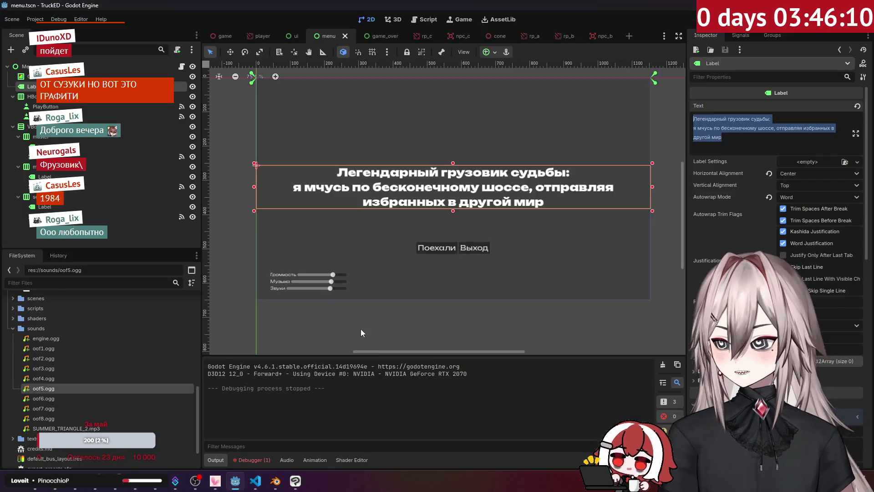
# Step: Run the project with F5, choose Поехали, and drive the truck through the night streets using A and W
pyautogui.press('F5')
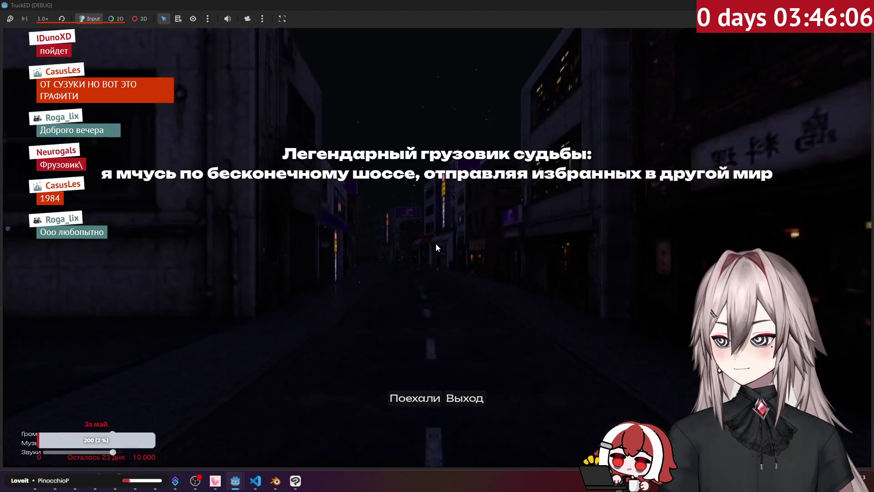
pyautogui.click(359, 396)
pyautogui.press('a')
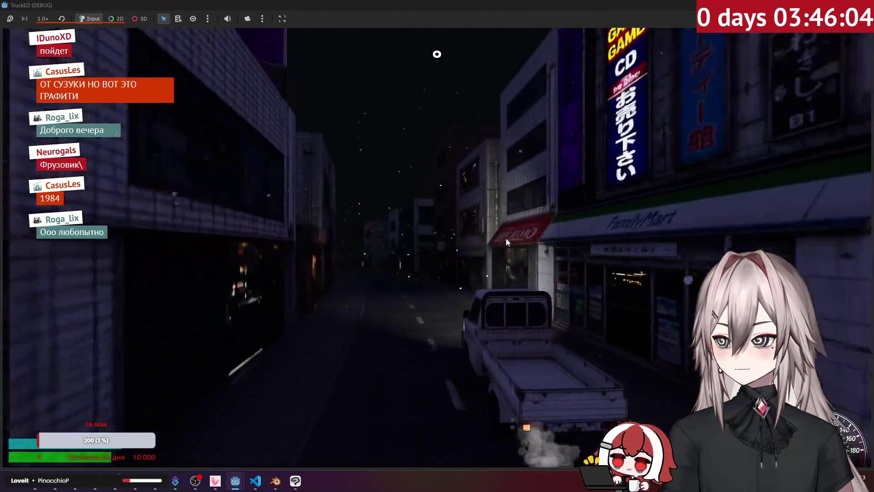
pyautogui.press('w')
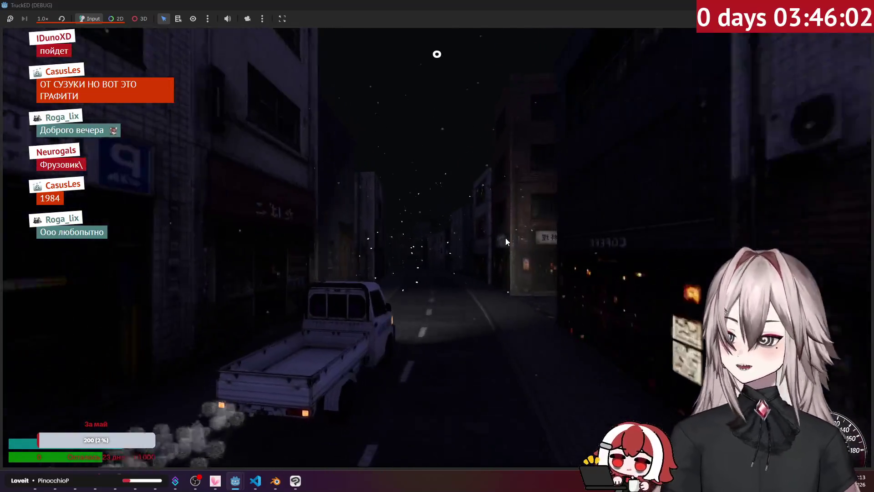
pyautogui.press('w')
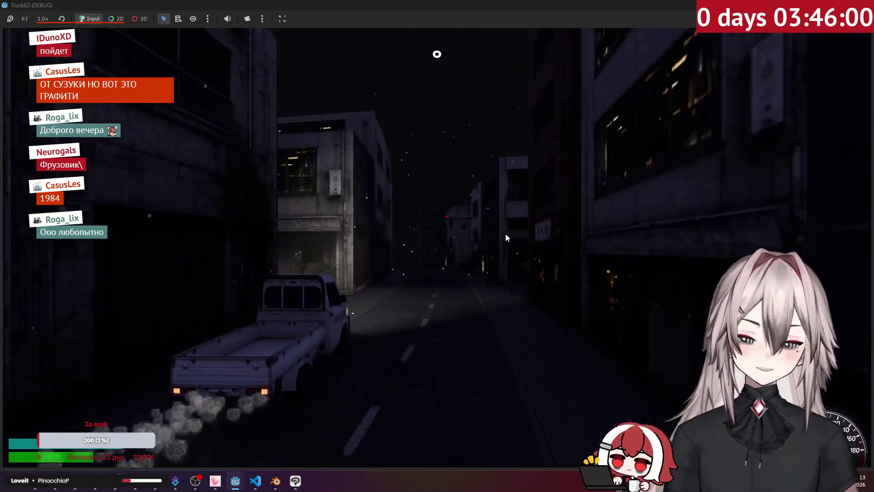
pyautogui.press('w')
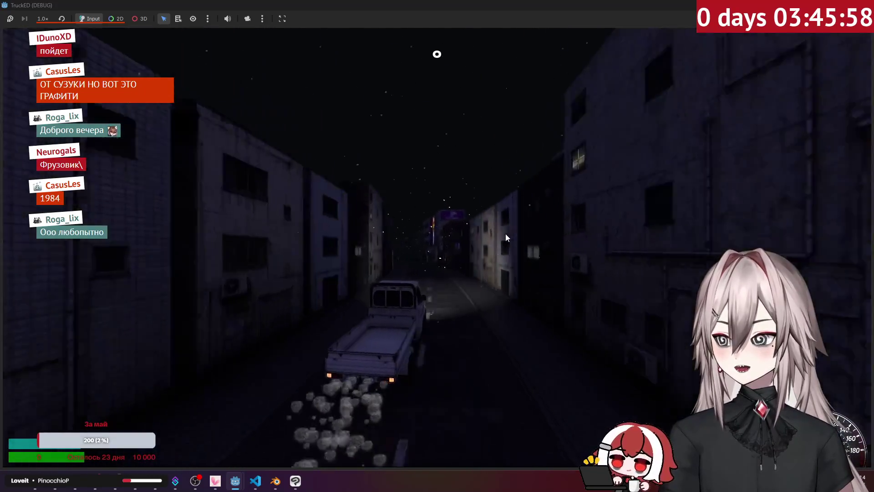
pyautogui.press('w')
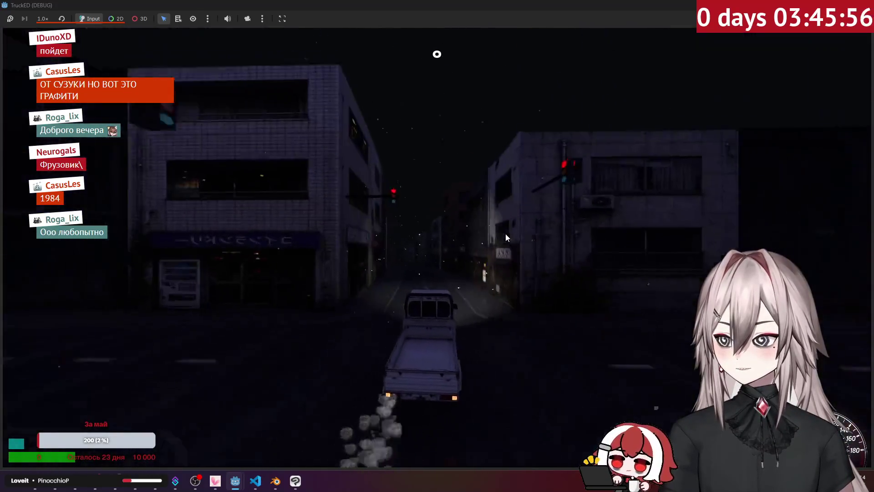
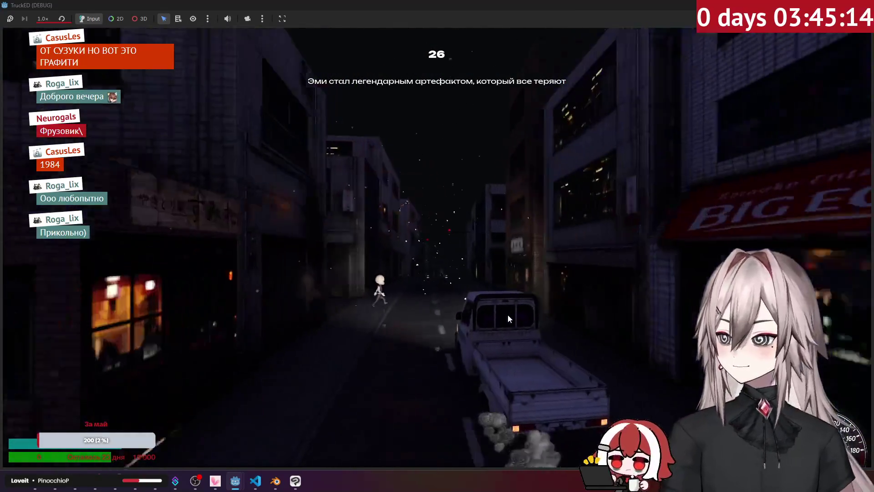
# Step: Stop the truck game's test run with F8 and switch to the ChatGPT chat in Chrome
pyautogui.press('F8')
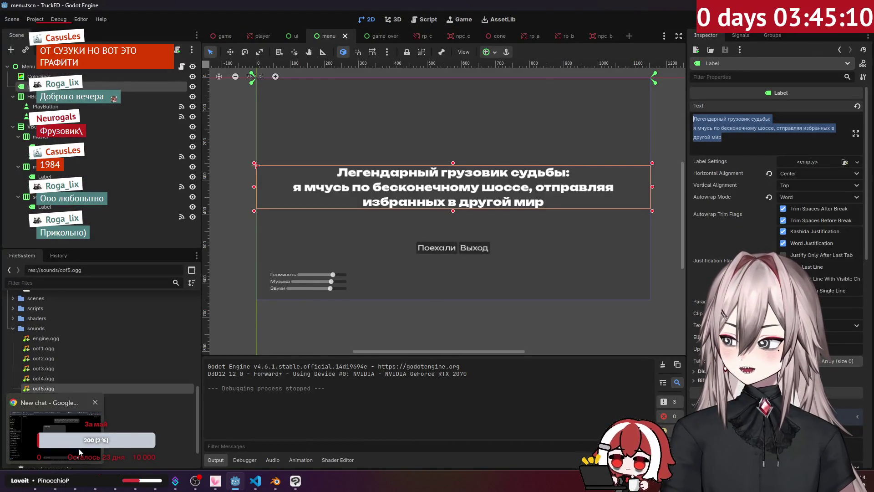
pyautogui.click(55, 481)
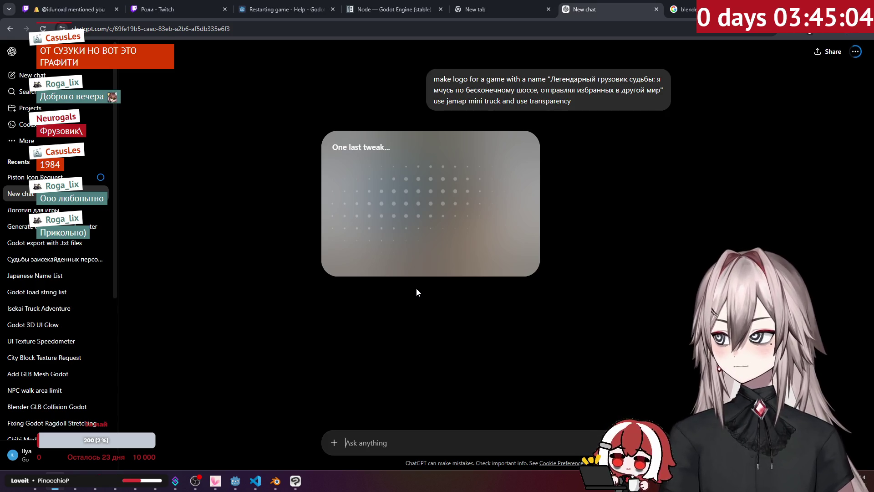
# Step: Close the Twitch and Restarting game tabs, enlarge the generated truck logo, then switch to Clip Studio Paint
pyautogui.click(225, 9)
pyautogui.click(224, 9)
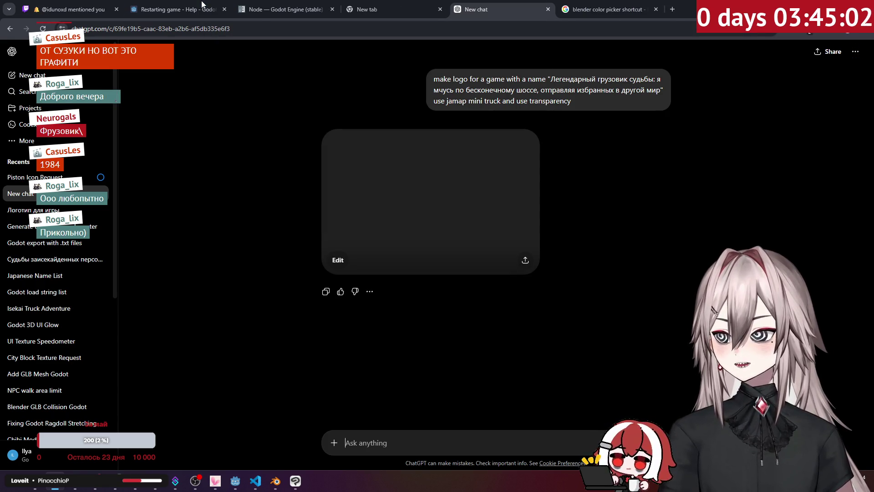
pyautogui.click(447, 204)
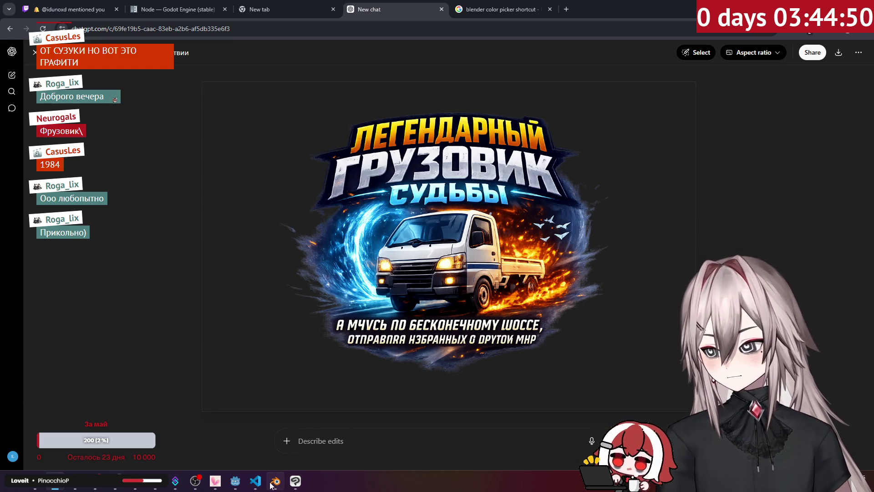
pyautogui.click(295, 481)
pyautogui.scroll(2, 443, 339)
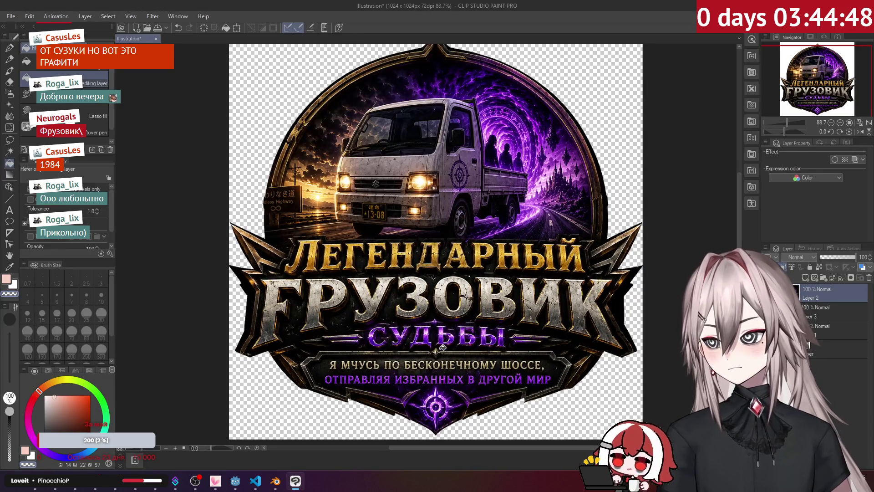
pyautogui.scroll(2, 233, 257)
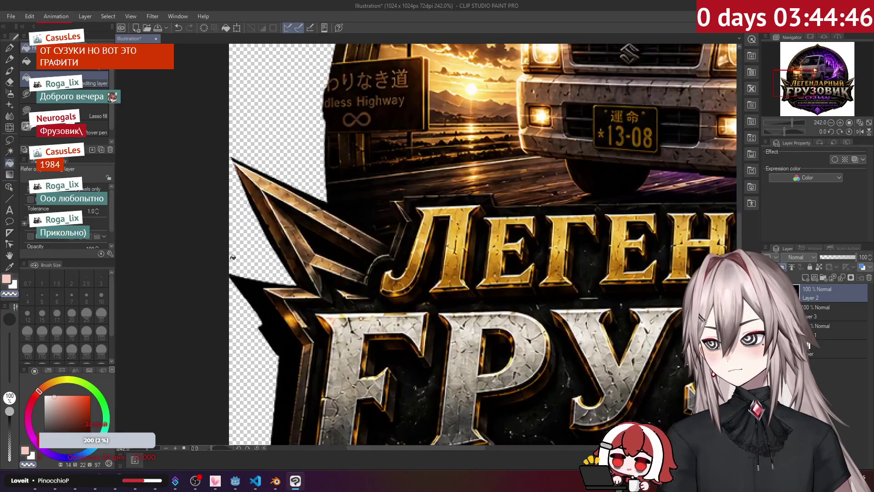
pyautogui.scroll(-4, 233, 257)
pyautogui.scroll(2, 233, 257)
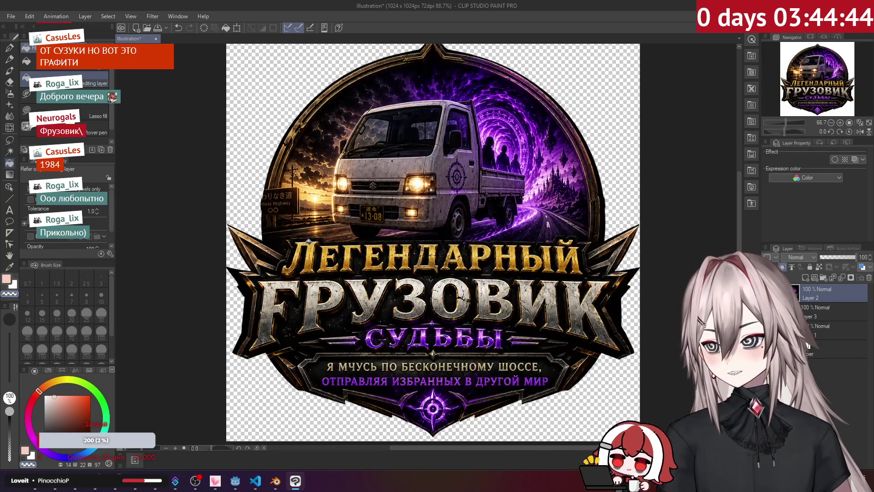
pyautogui.scroll(-3, 233, 257)
pyautogui.scroll(1, 233, 257)
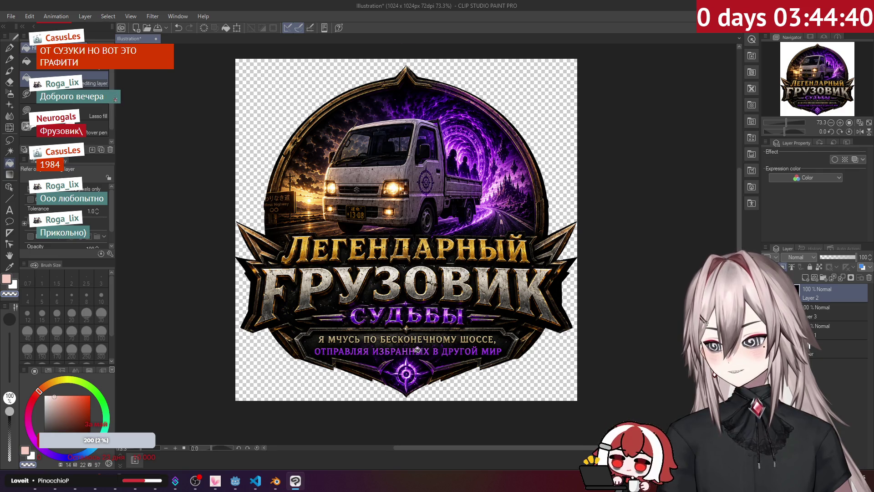
pyautogui.scroll(5, 417, 349)
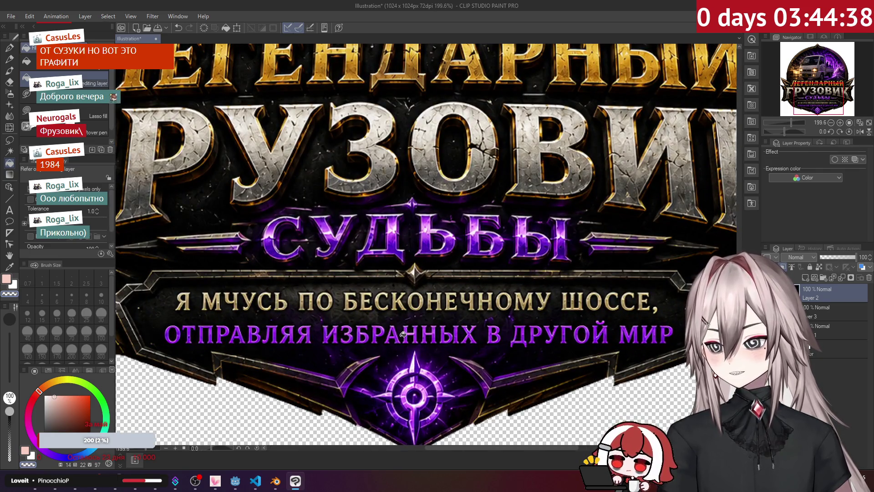
pyautogui.scroll(-3, 403, 334)
pyautogui.scroll(1, 403, 334)
pyautogui.scroll(-4, 404, 334)
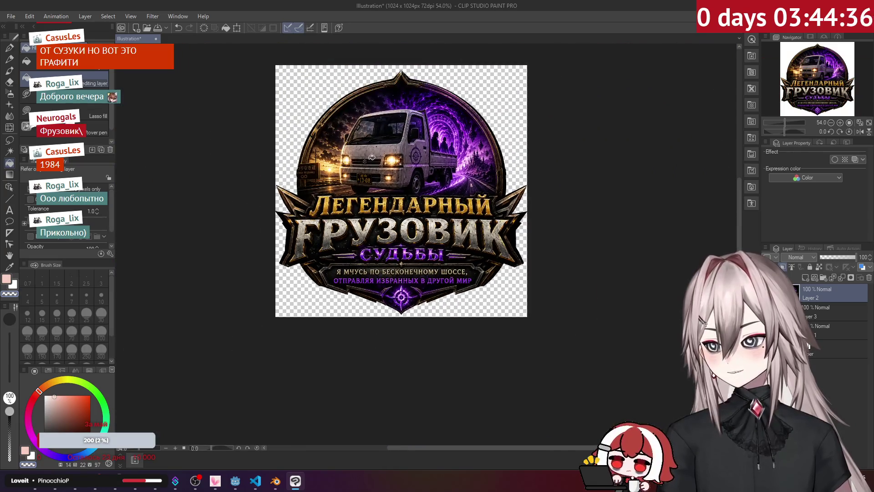
pyautogui.scroll(2, 371, 157)
pyautogui.scroll(1, 369, 146)
pyautogui.scroll(-1, 366, 135)
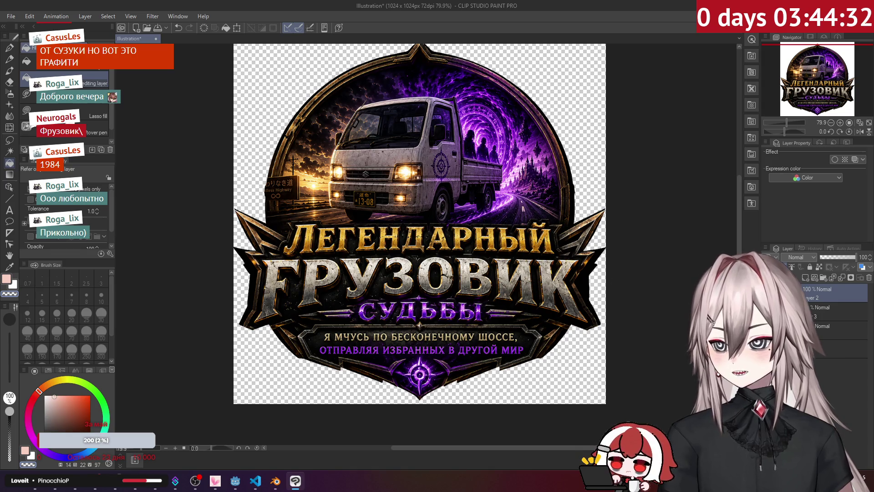
pyautogui.hotkey('ctrl', 'z')
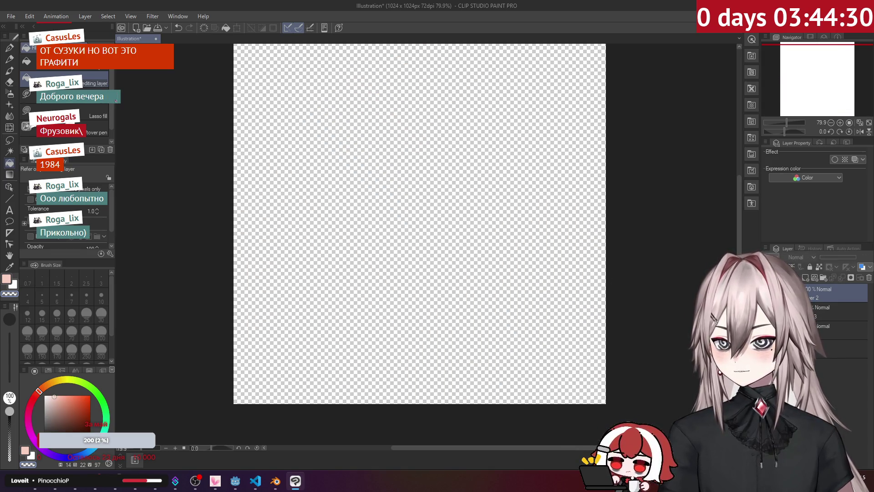
pyautogui.hotkey('ctrl', 'y')
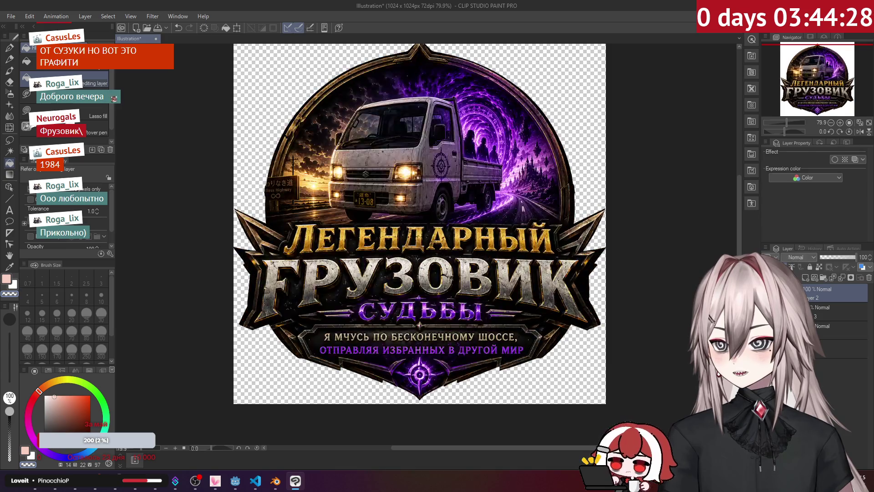
pyautogui.hotkey('ctrl', 'z')
pyautogui.hotkey('ctrl', 'y')
pyautogui.hotkey('ctrl', 'z')
pyautogui.hotkey('ctrl', 'y')
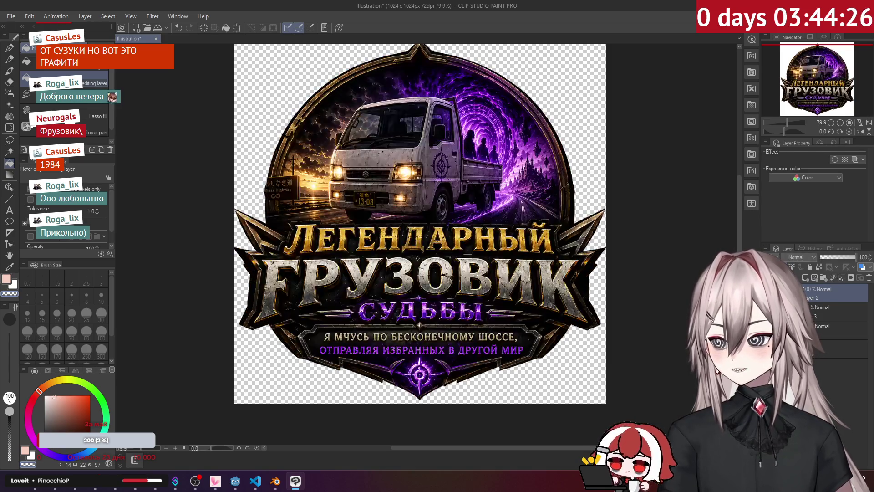
pyautogui.hotkey('ctrl', 'z')
pyautogui.hotkey('ctrl', 'y')
pyautogui.hotkey('ctrl', 'z')
pyautogui.hotkey('ctrl', 'y')
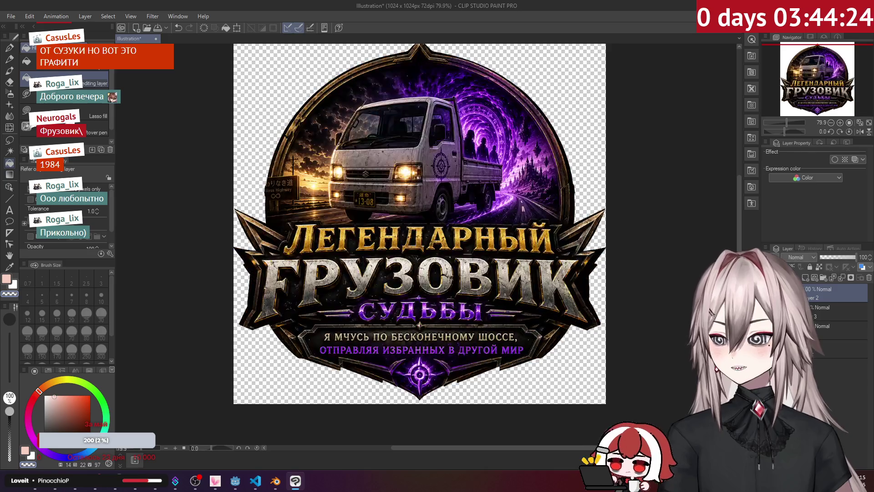
pyautogui.hotkey('ctrl', 'z')
pyautogui.hotkey('ctrl', 'y')
pyautogui.hotkey('ctrl', 'z')
pyautogui.hotkey('ctrl', 'y')
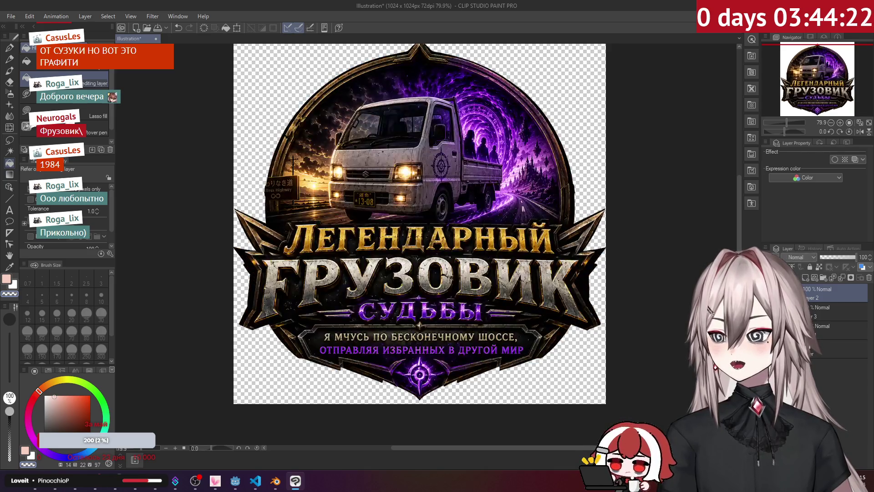
pyautogui.hotkey('ctrl', 'z')
pyautogui.hotkey('ctrl', 'y')
pyautogui.scroll(-2, 558, 241)
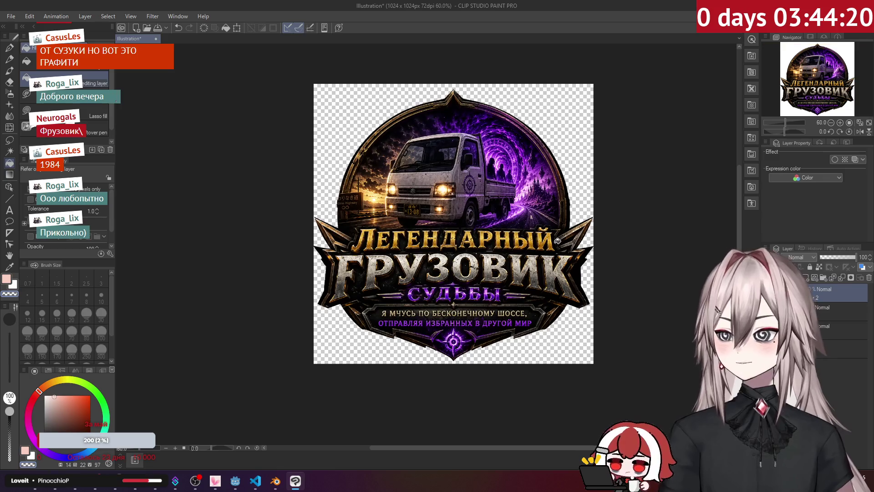
pyautogui.click(9, 16)
# Step: Save the truck logo to the Desktop in PNG format as logo_a.png
pyautogui.click(27, 104)
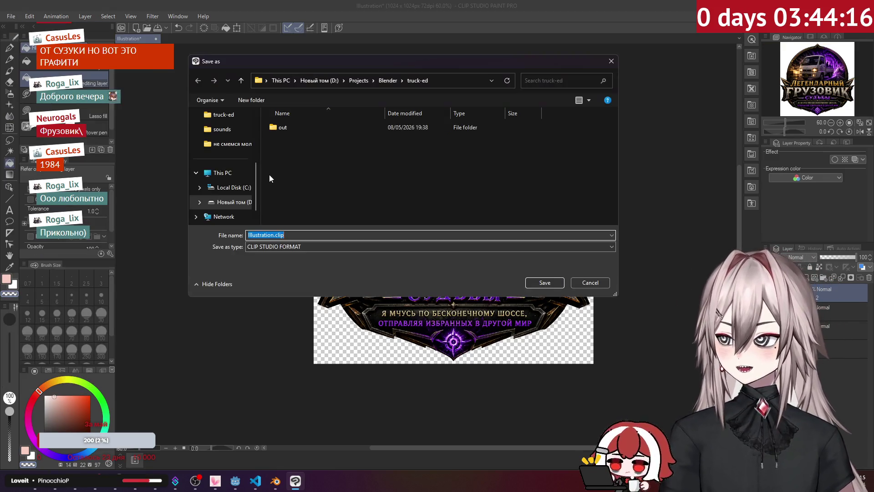
pyautogui.scroll(3, 217, 157)
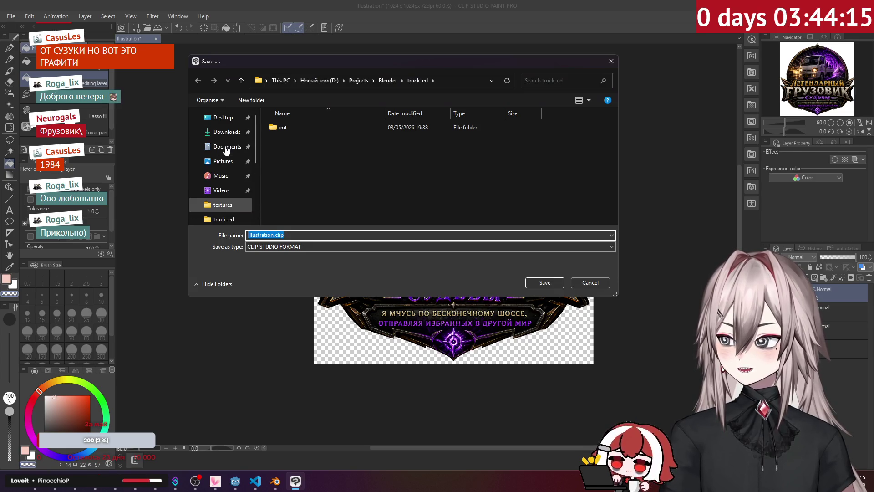
pyautogui.click(229, 122)
pyautogui.click(291, 261)
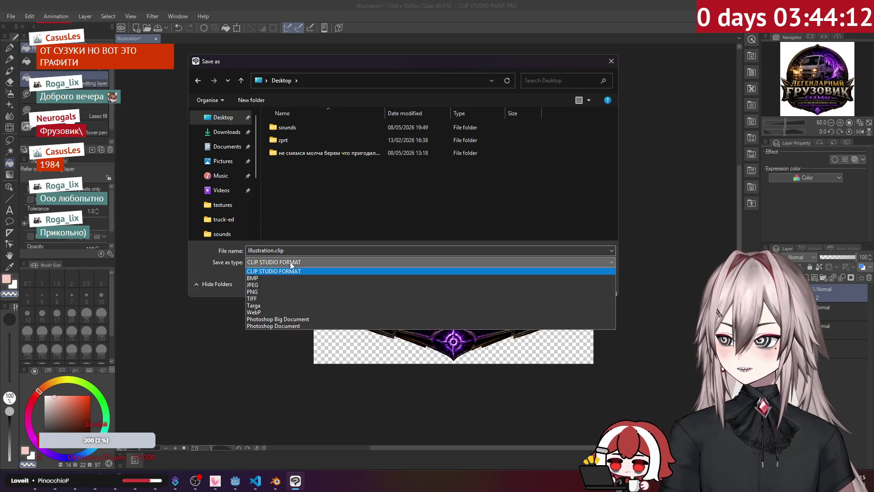
pyautogui.click(263, 296)
pyautogui.doubleClick(274, 250)
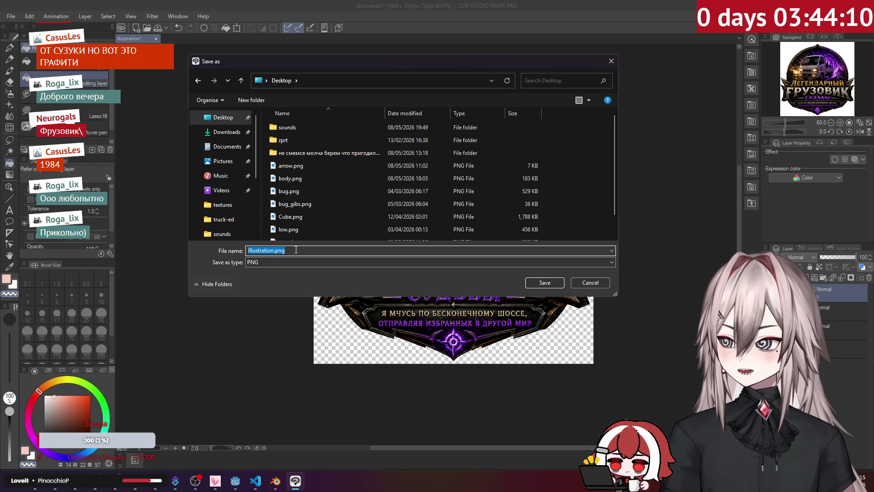
pyautogui.write('logo_a')
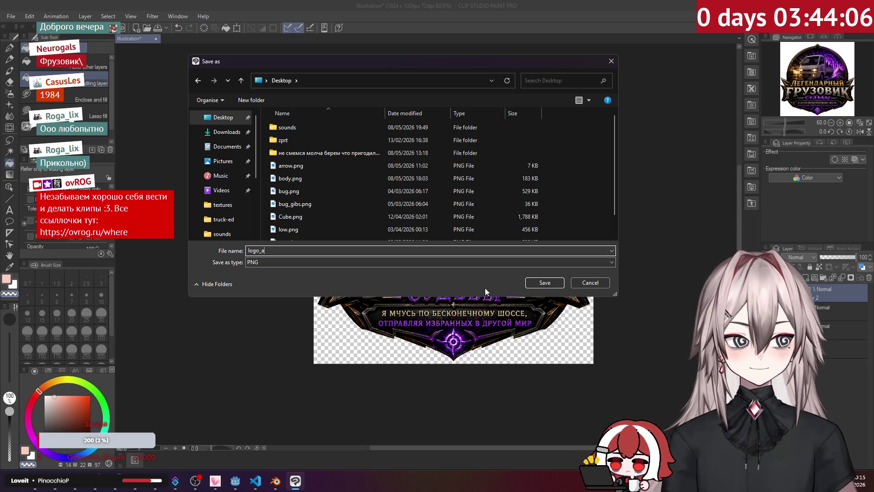
pyautogui.click(549, 283)
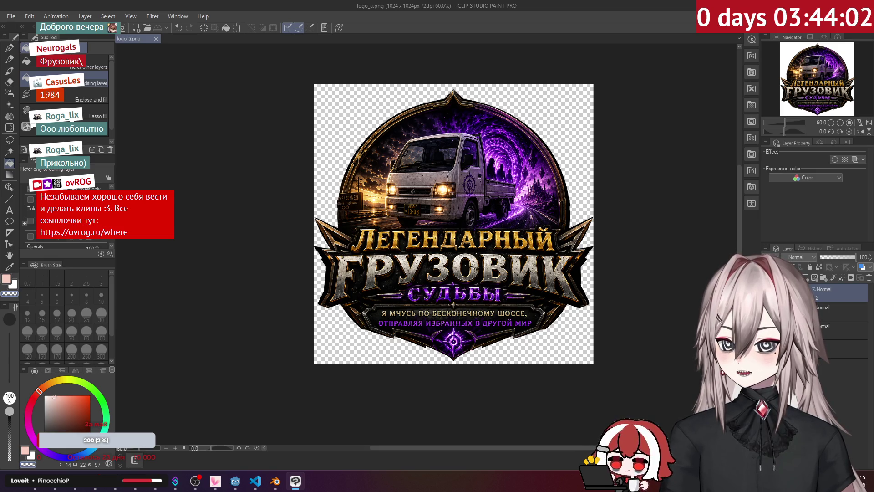
# Step: With the eraser, remove the truck scene above the title and the dark bump at the top edge
pyautogui.scroll(3, 441, 168)
pyautogui.press('e')
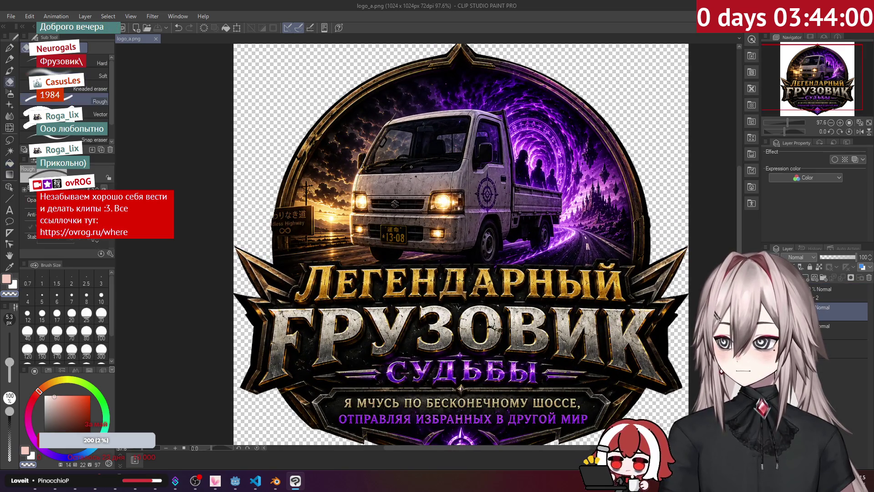
pyautogui.scroll(-1, 411, 167)
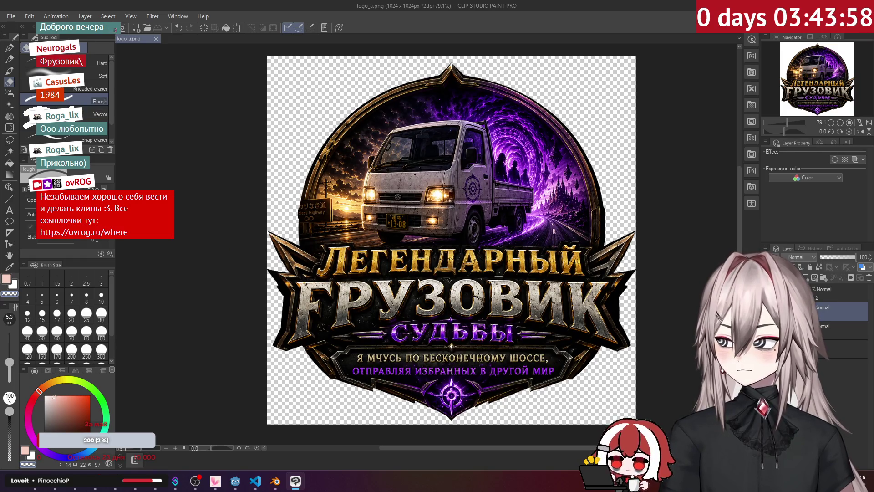
pyautogui.moveTo(455, 82)
pyautogui.mouseDown()
pyautogui.moveTo(423, 110)
pyautogui.moveTo(569, 182)
pyautogui.moveTo(546, 146)
pyautogui.moveTo(505, 196)
pyautogui.moveTo(355, 132)
pyautogui.moveTo(497, 161)
pyautogui.moveTo(282, 156)
pyautogui.moveTo(342, 185)
pyautogui.moveTo(435, 202)
pyautogui.mouseUp()
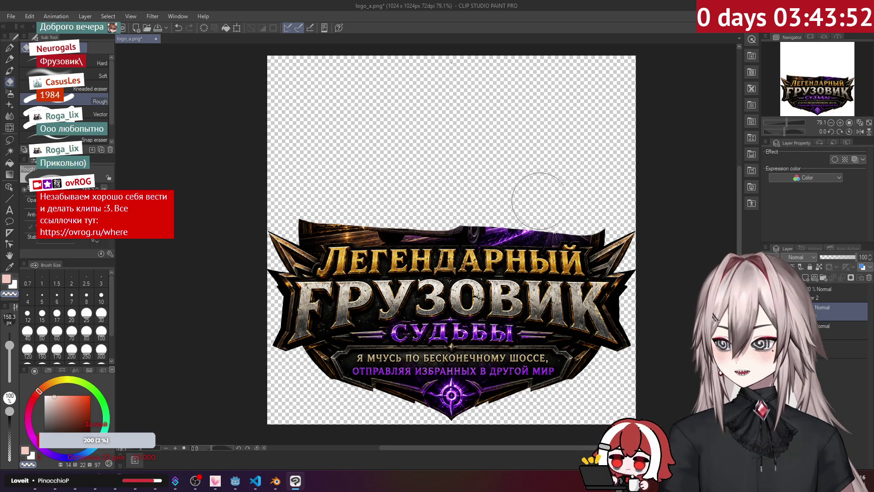
pyautogui.scroll(2, 626, 206)
pyautogui.scroll(2, 603, 227)
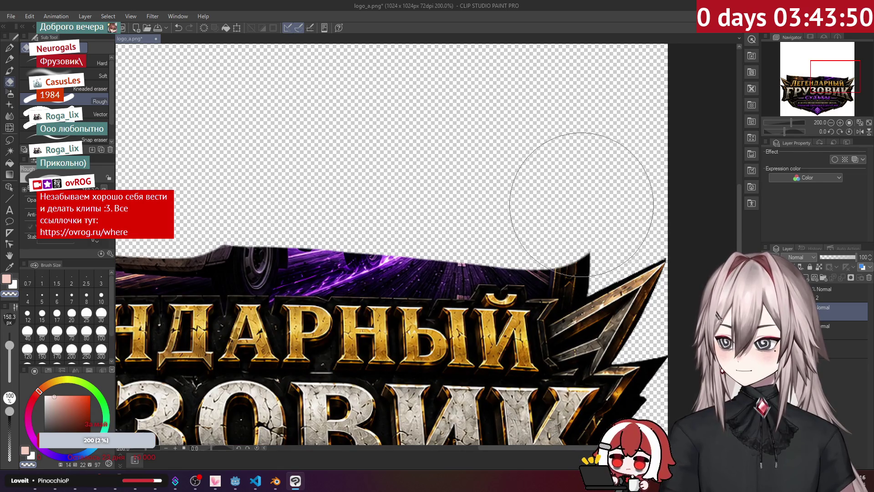
pyautogui.moveTo(295, 198); pyautogui.dragTo(130, 157)
# Step: Shrink the eraser and clear the dark top-left corner and the strip above the title's left end
pyautogui.moveTo(9, 345); pyautogui.dragTo(9, 361)
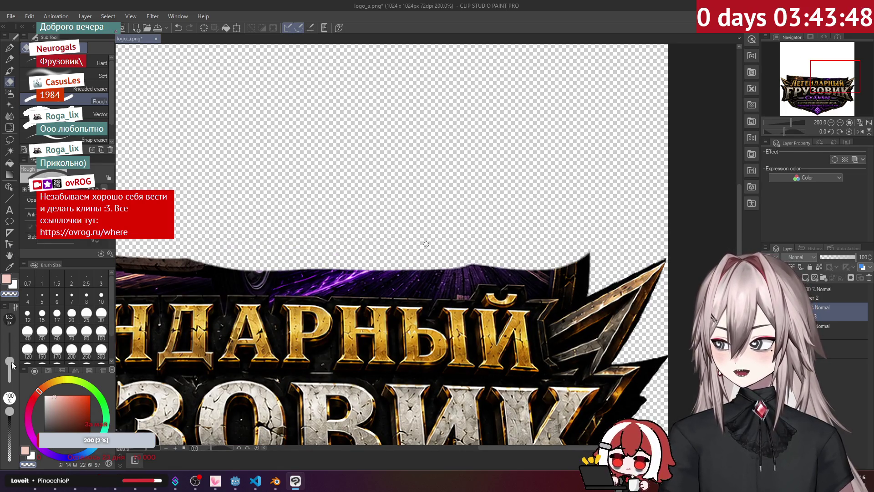
pyautogui.scroll(1, 371, 182)
pyautogui.scroll(1, 371, 182)
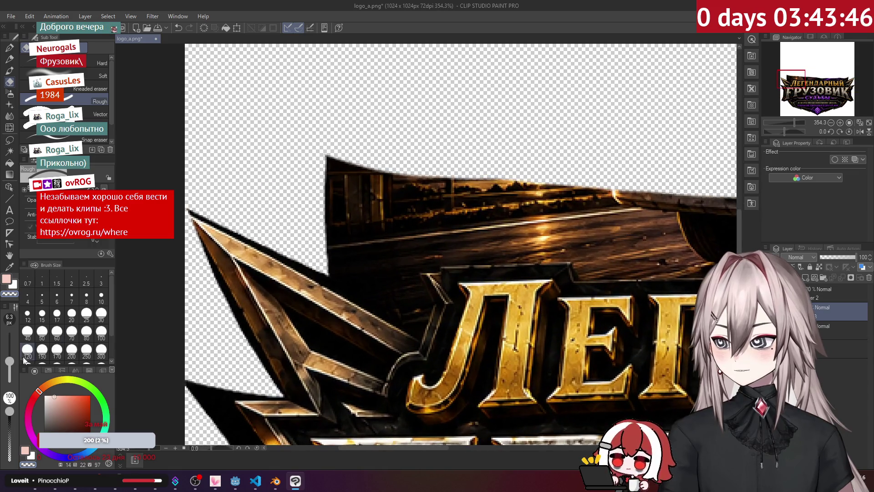
pyautogui.moveTo(9, 362); pyautogui.dragTo(9, 358)
pyautogui.moveTo(330, 160)
pyautogui.mouseDown()
pyautogui.moveTo(364, 171)
pyautogui.moveTo(346, 208)
pyautogui.mouseUp()
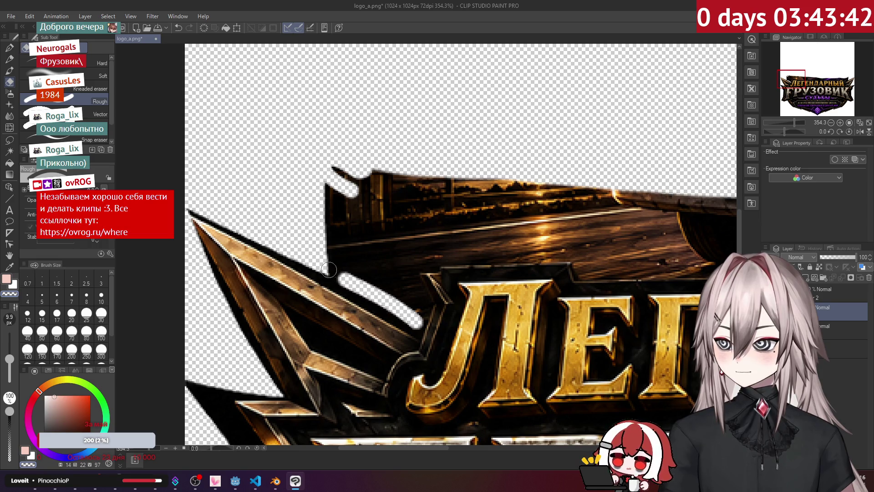
pyautogui.keyDown('shift'); pyautogui.click(418, 319); pyautogui.keyUp('shift')
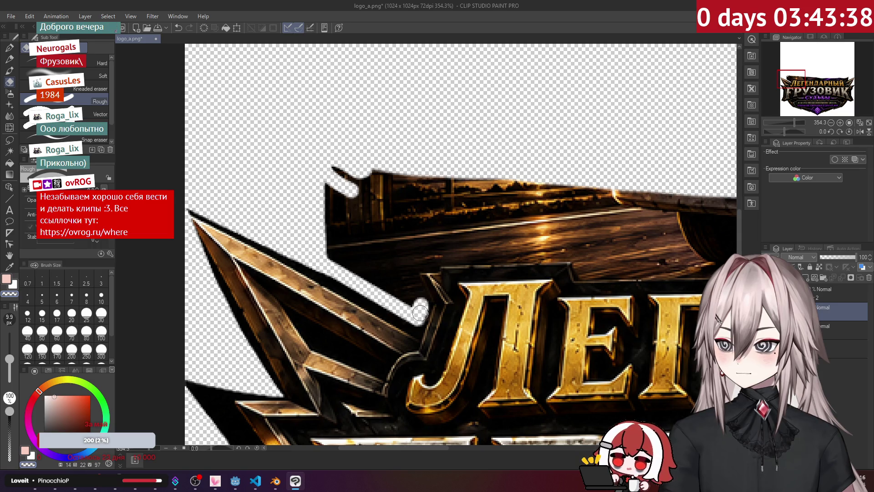
pyautogui.moveTo(420, 306)
pyautogui.mouseDown()
pyautogui.moveTo(408, 279)
pyautogui.moveTo(403, 291)
pyautogui.moveTo(386, 267)
pyautogui.moveTo(449, 255)
pyautogui.moveTo(336, 243)
pyautogui.mouseUp()
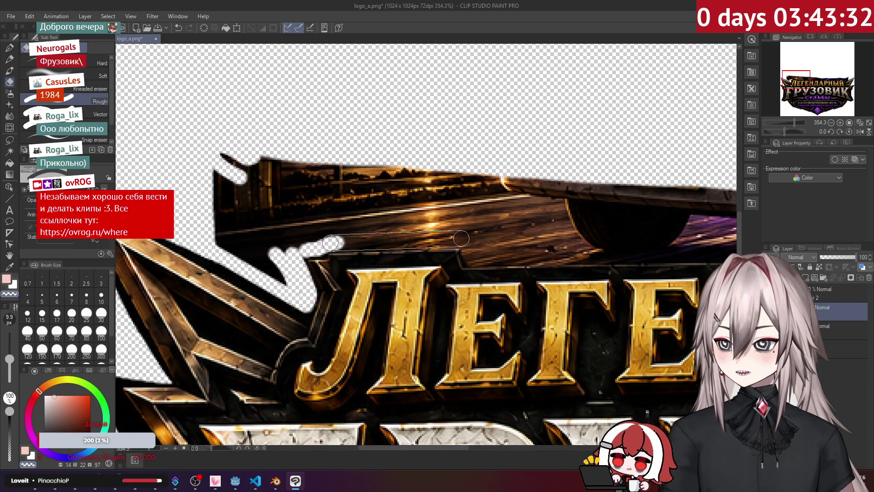
# Step: Erase straight lines along the banner strip's edge, working rightward beneath the purple band
pyautogui.keyDown('shift'); pyautogui.click(463, 239); pyautogui.keyUp('shift')
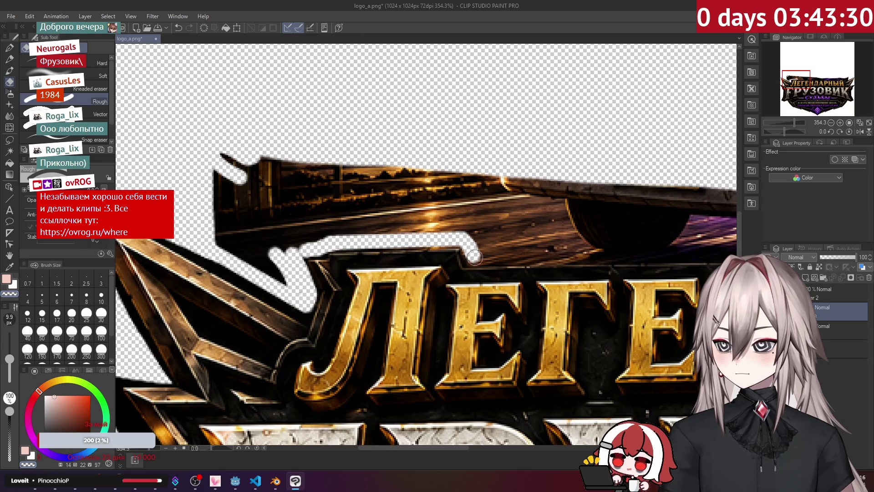
pyautogui.moveTo(473, 258); pyautogui.dragTo(220, 236)
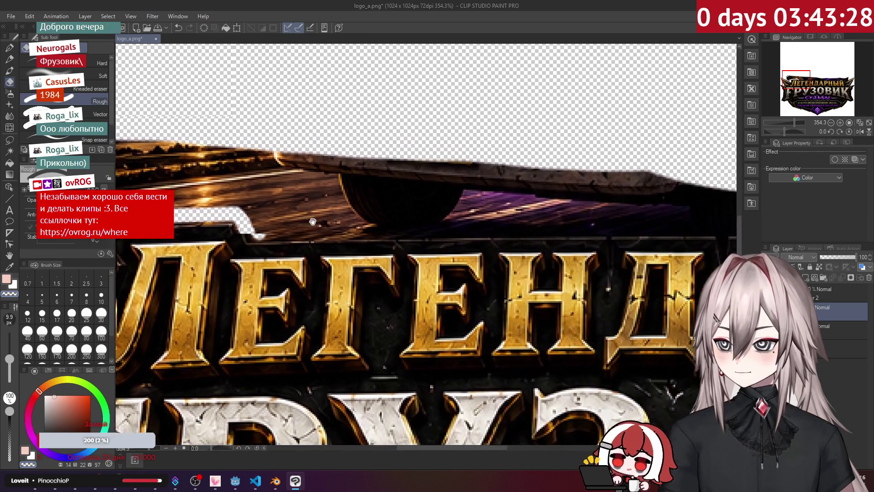
pyautogui.keyDown('shift'); pyautogui.click(404, 229); pyautogui.keyUp('shift')
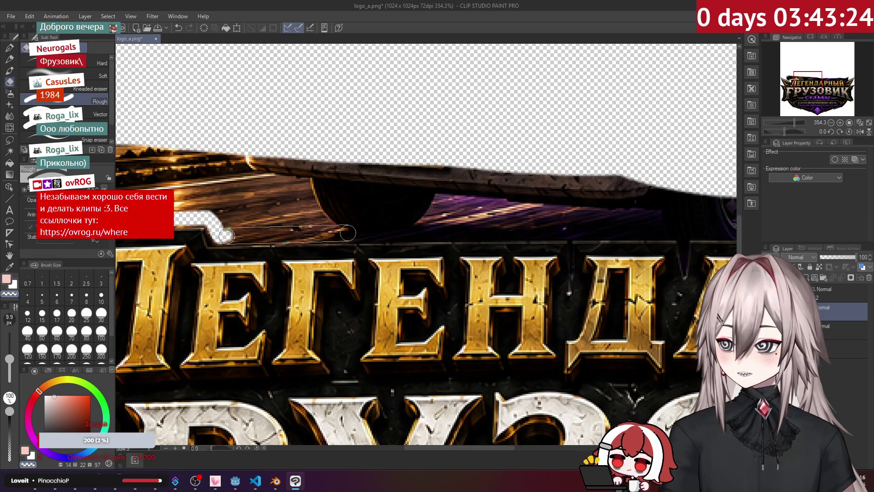
pyautogui.keyDown('shift'); pyautogui.click(349, 232); pyautogui.keyUp('shift')
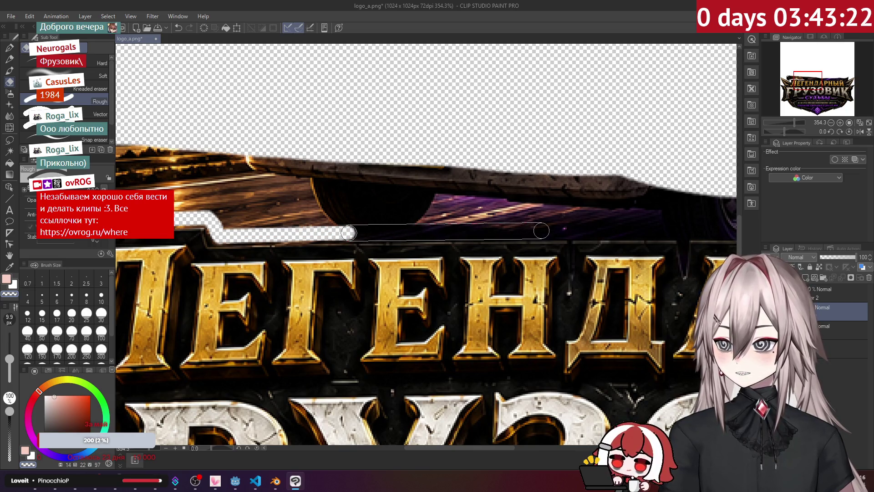
pyautogui.keyDown('shift'); pyautogui.click(542, 231); pyautogui.keyUp('shift')
pyautogui.moveTo(624, 224); pyautogui.dragTo(355, 207)
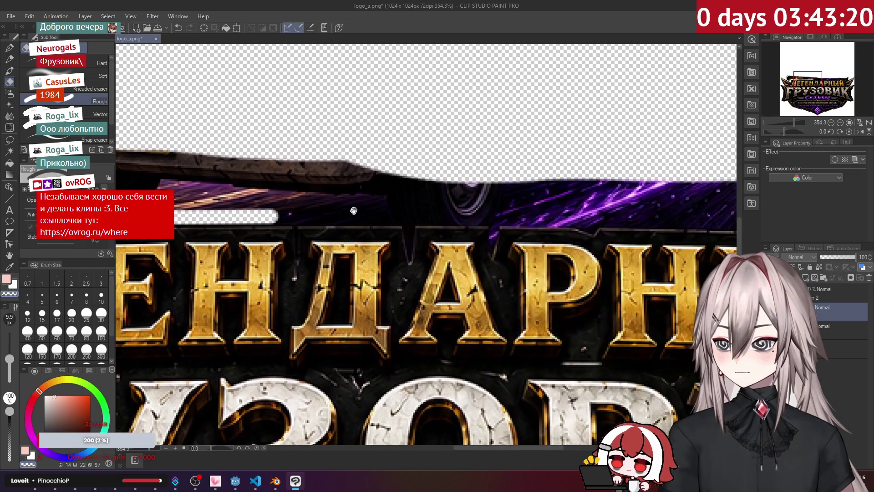
pyautogui.keyDown('shift'); pyautogui.click(536, 216); pyautogui.keyUp('shift')
pyautogui.moveTo(737, 220); pyautogui.dragTo(527, 201)
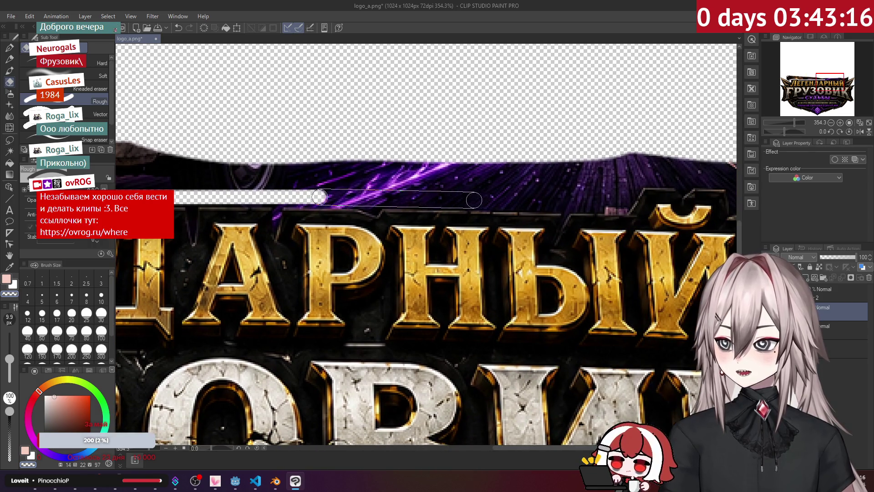
pyautogui.keyDown('shift'); pyautogui.click(528, 201); pyautogui.keyUp('shift')
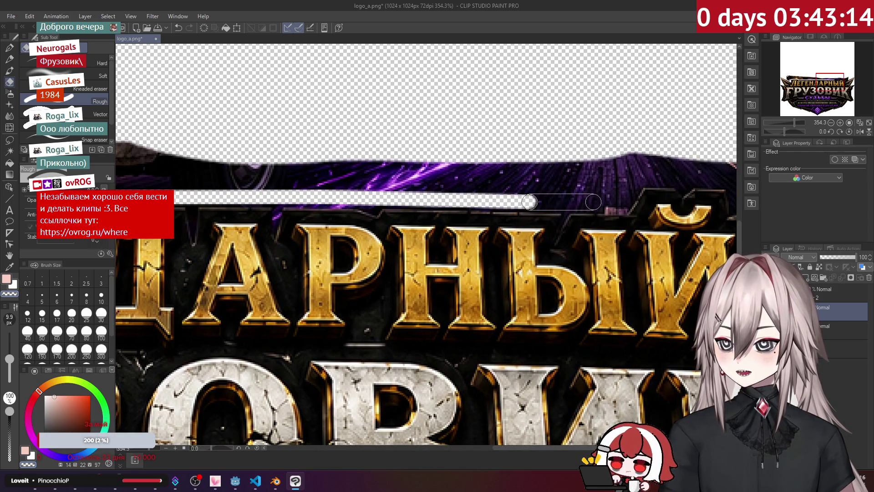
pyautogui.keyDown('shift'); pyautogui.click(622, 206); pyautogui.keyUp('shift')
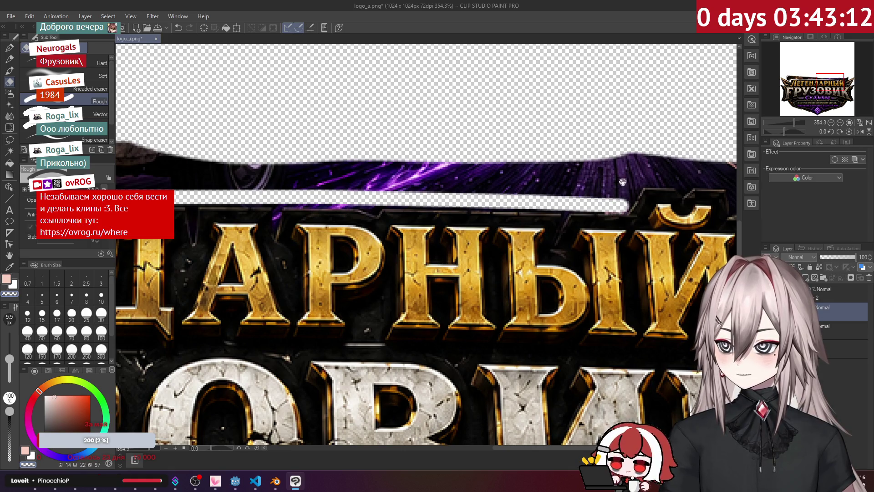
# Step: Finish erasing the strip's right end and the dark pixels above the ЛЕГЕНДА letters
pyautogui.moveTo(613, 193)
pyautogui.mouseDown()
pyautogui.moveTo(435, 218)
pyautogui.moveTo(451, 216)
pyautogui.mouseUp()
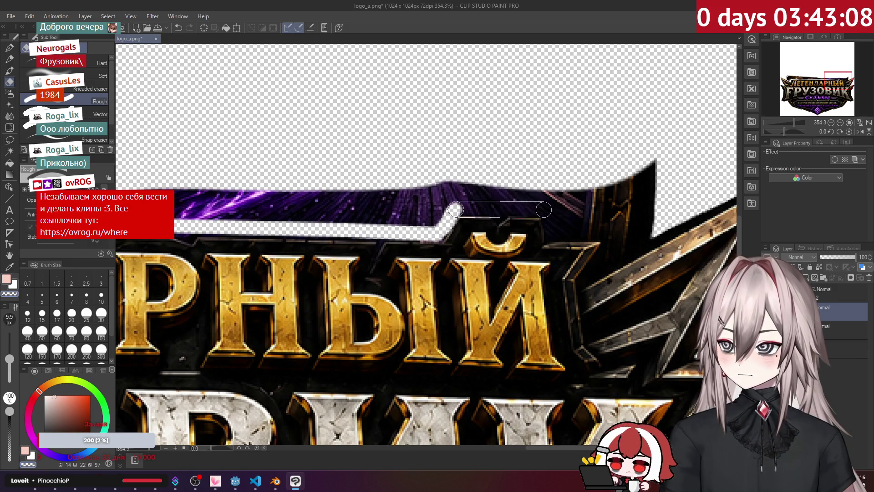
pyautogui.keyDown('shift'); pyautogui.click(547, 211); pyautogui.keyUp('shift')
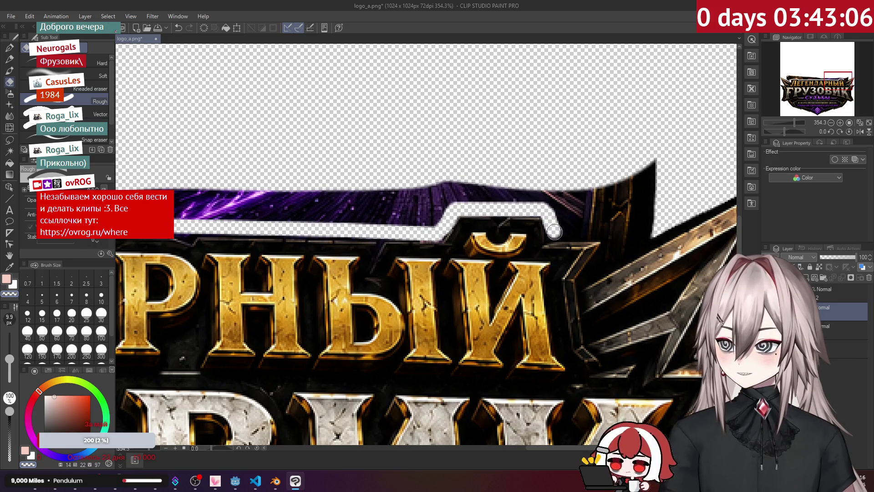
pyautogui.keyDown('shift'); pyautogui.click(608, 234); pyautogui.keyUp('shift')
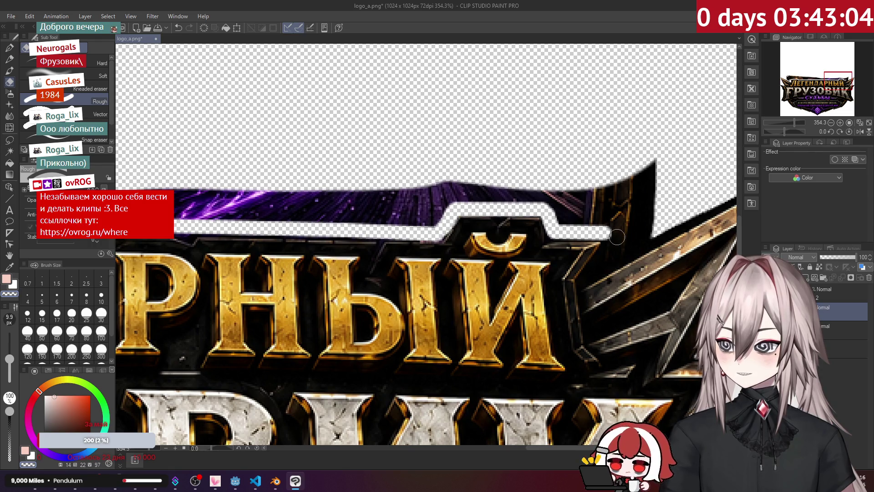
pyautogui.moveTo(651, 228)
pyautogui.mouseDown()
pyautogui.moveTo(630, 234)
pyautogui.moveTo(644, 189)
pyautogui.mouseUp()
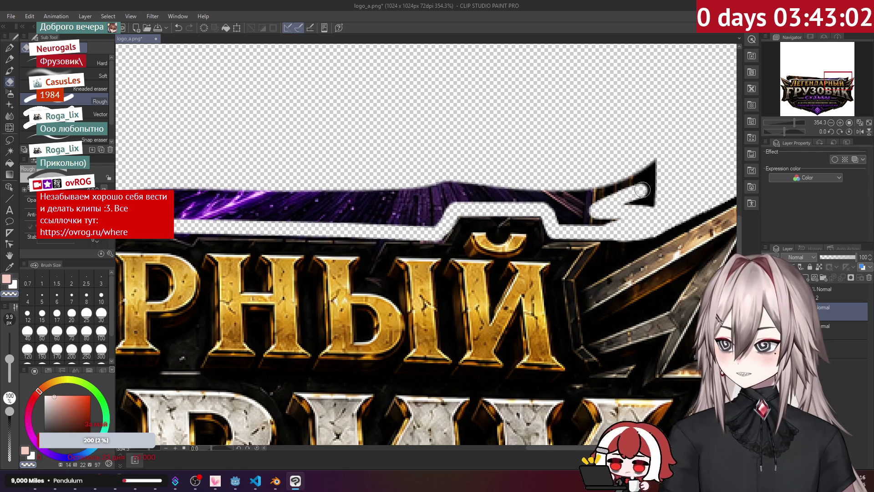
pyautogui.scroll(-3, 637, 191)
pyautogui.moveTo(280, 195); pyautogui.dragTo(455, 195)
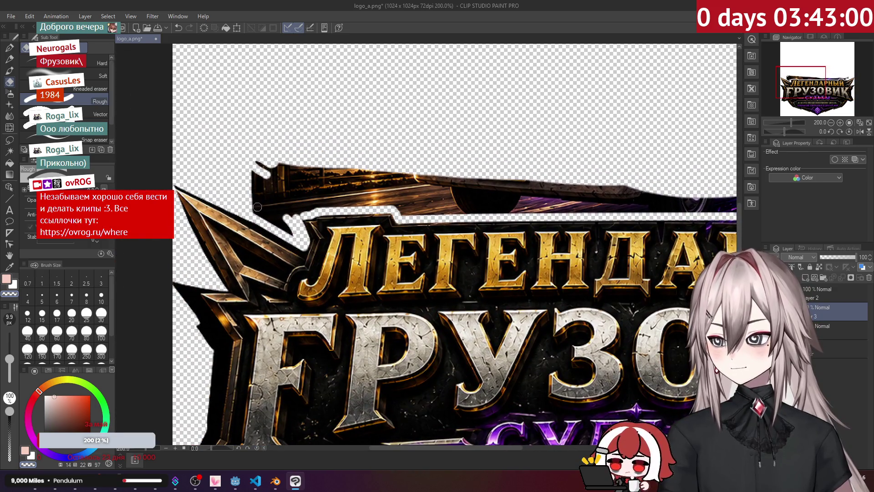
pyautogui.moveTo(294, 235); pyautogui.dragTo(265, 209)
# Step: Enlarge the eraser to about 65 px and erase the strip's left end and most of the purple band
pyautogui.moveTo(17, 360); pyautogui.dragTo(16, 350)
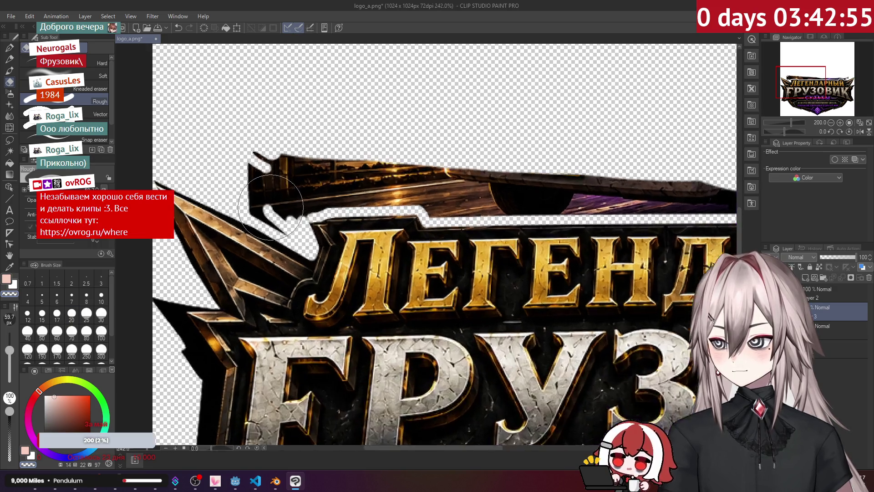
pyautogui.moveTo(12, 350); pyautogui.dragTo(12, 356)
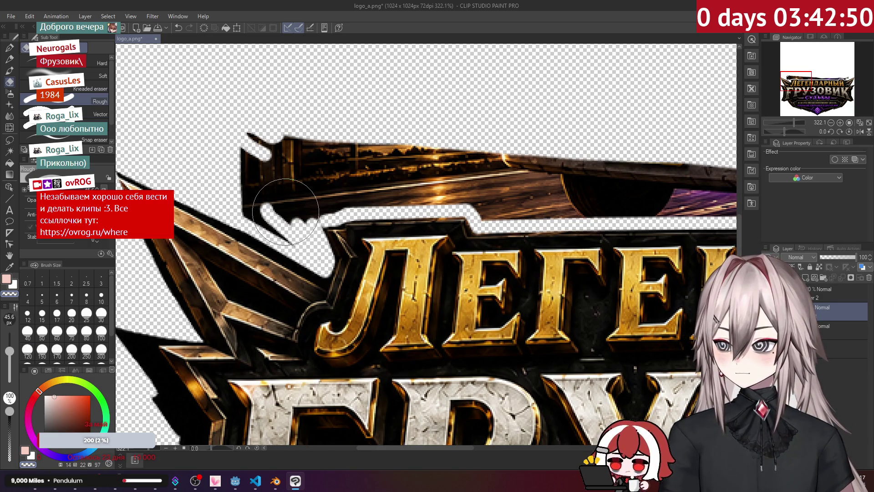
pyautogui.moveTo(285, 212)
pyautogui.mouseDown()
pyautogui.moveTo(273, 196)
pyautogui.moveTo(277, 160)
pyautogui.moveTo(304, 191)
pyautogui.moveTo(312, 172)
pyautogui.moveTo(494, 188)
pyautogui.mouseUp()
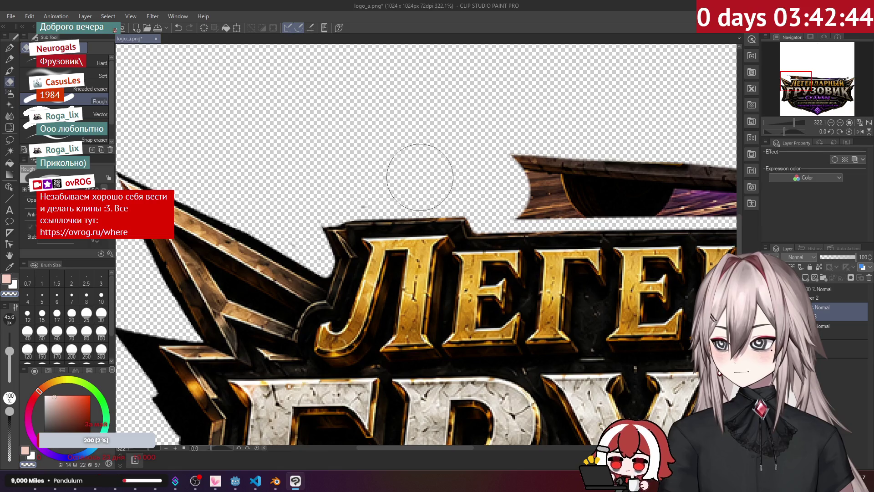
pyautogui.scroll(-2, 463, 156)
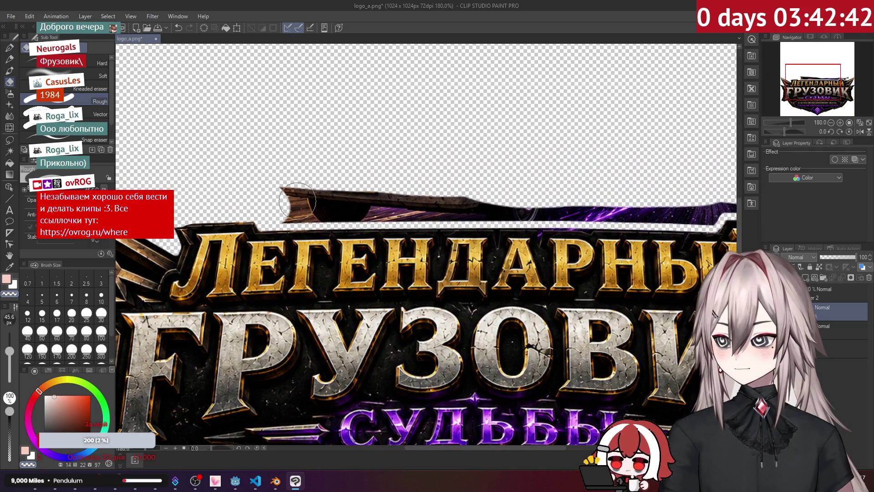
pyautogui.moveTo(297, 201)
pyautogui.mouseDown()
pyautogui.moveTo(343, 191)
pyautogui.moveTo(610, 204)
pyautogui.moveTo(485, 206)
pyautogui.mouseUp()
pyautogui.moveTo(588, 204)
pyautogui.mouseDown()
pyautogui.moveTo(649, 197)
pyautogui.moveTo(415, 185)
pyautogui.mouseUp()
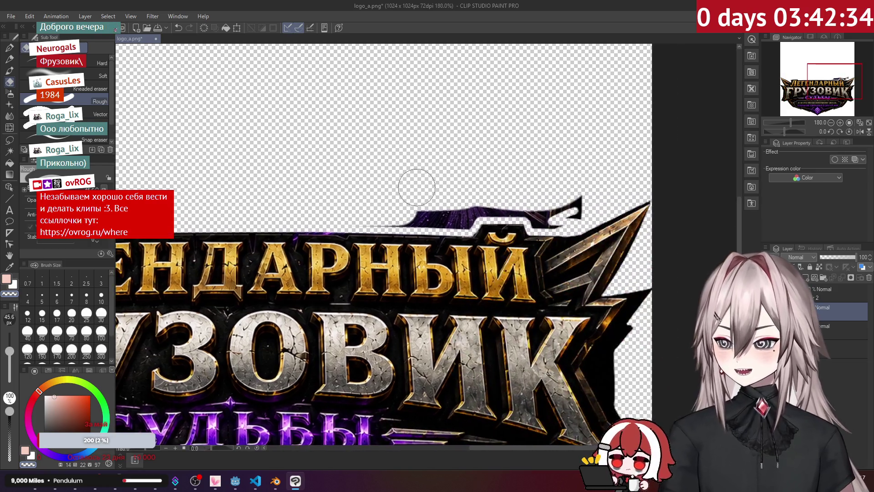
pyautogui.scroll(2, 379, 194)
pyautogui.moveTo(444, 219)
pyautogui.mouseDown()
pyautogui.moveTo(580, 216)
pyautogui.moveTo(663, 189)
pyautogui.mouseUp()
pyautogui.scroll(3, 663, 189)
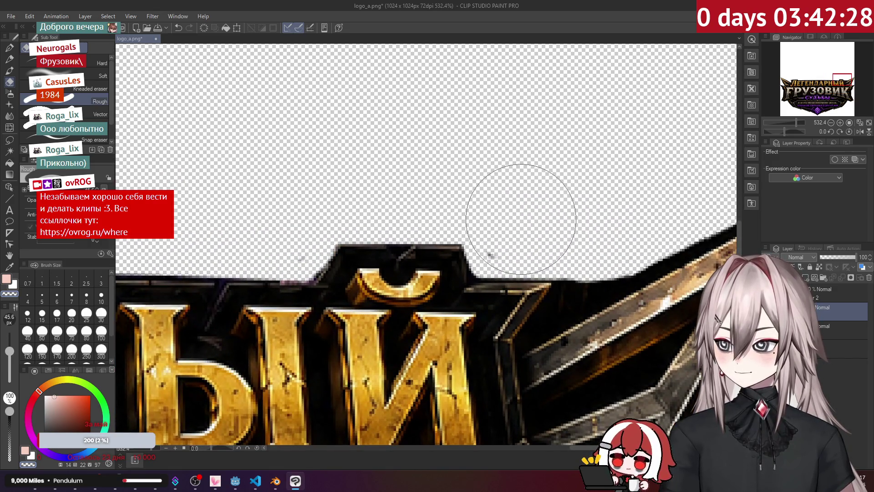
pyautogui.moveTo(579, 208); pyautogui.dragTo(438, 146)
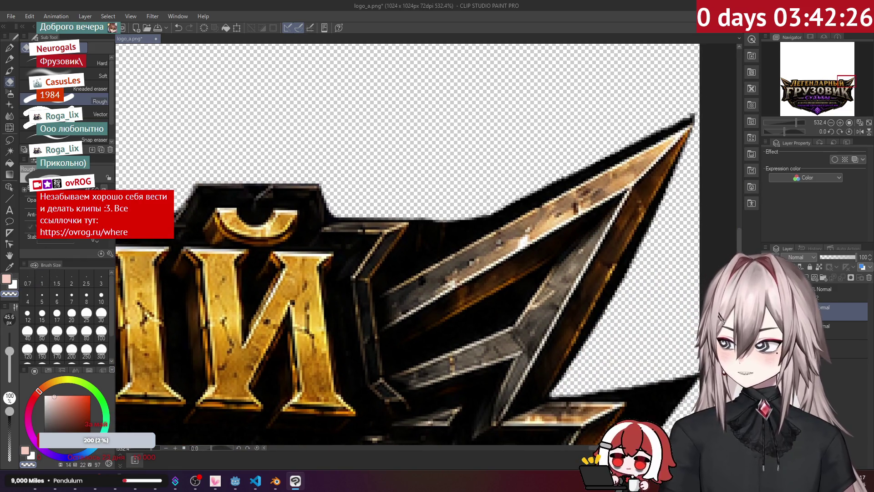
# Step: At 3.7 px, erase thin lines along the blade's upper edge, then clear stray grey pixels at 9.9 px
pyautogui.press('[')
pyautogui.press('[')
pyautogui.press('[')
pyautogui.scroll(1, 407, 239)
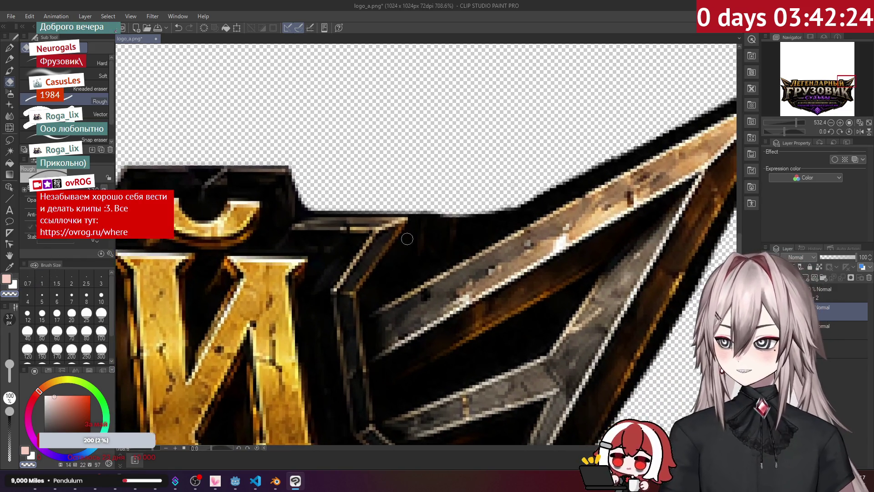
pyautogui.moveTo(394, 275); pyautogui.dragTo(428, 223)
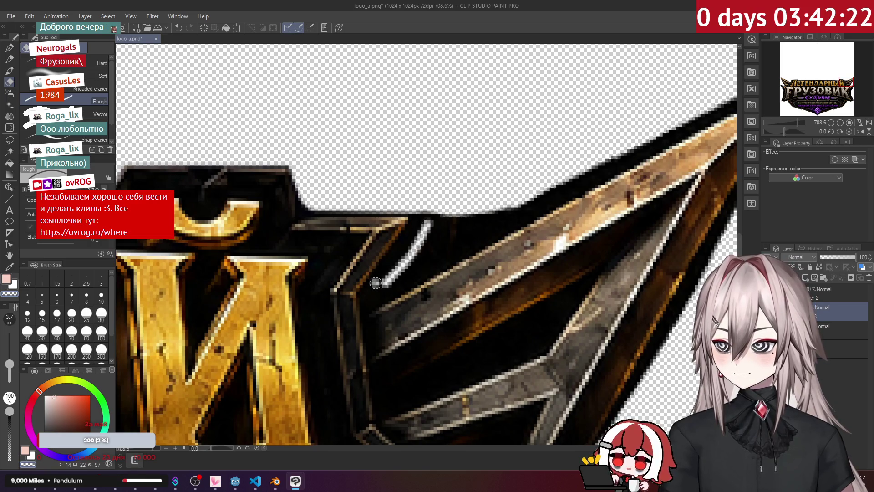
pyautogui.click(423, 214)
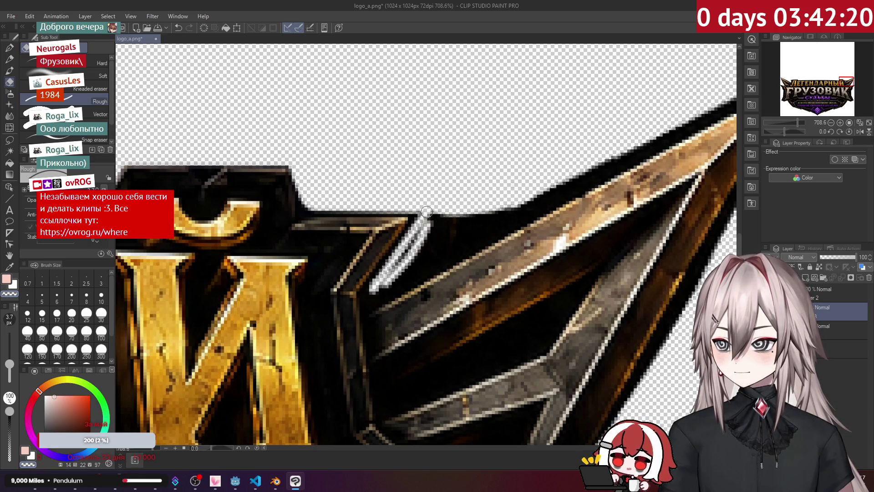
pyautogui.moveTo(423, 214); pyautogui.dragTo(373, 292)
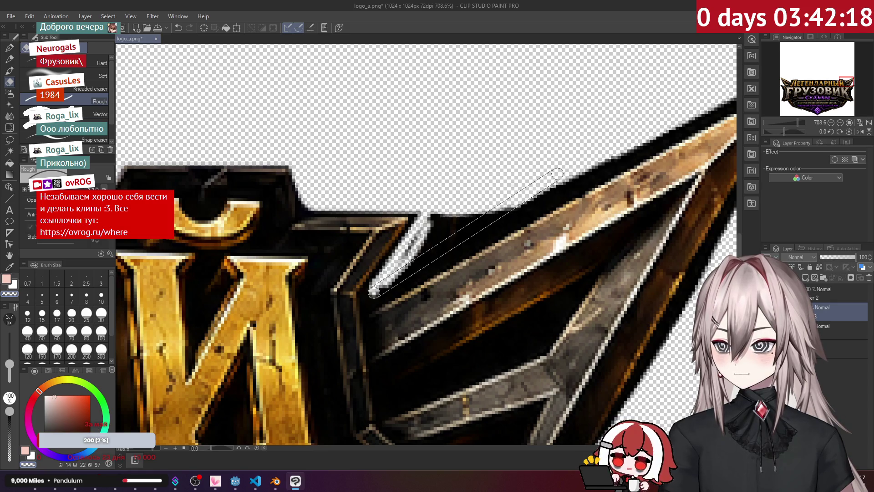
pyautogui.keyDown('shift'); pyautogui.click(467, 202); pyautogui.keyUp('shift')
pyautogui.moveTo(403, 266)
pyautogui.mouseDown()
pyautogui.moveTo(448, 205)
pyautogui.moveTo(420, 256)
pyautogui.moveTo(470, 221)
pyautogui.mouseUp()
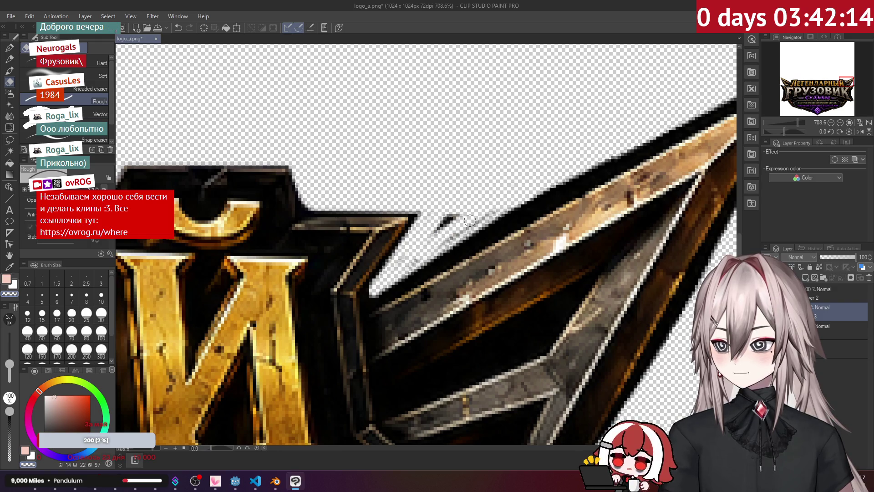
pyautogui.moveTo(13, 361); pyautogui.dragTo(9, 363)
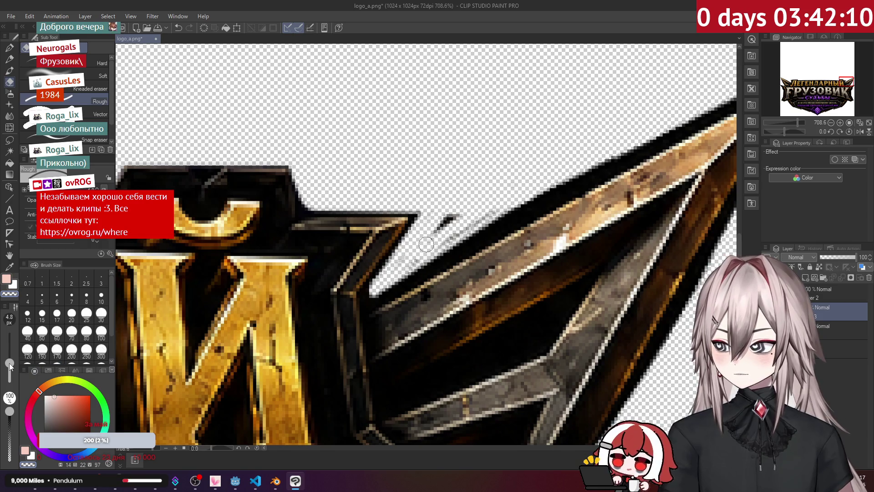
pyautogui.moveTo(472, 219); pyautogui.dragTo(430, 243)
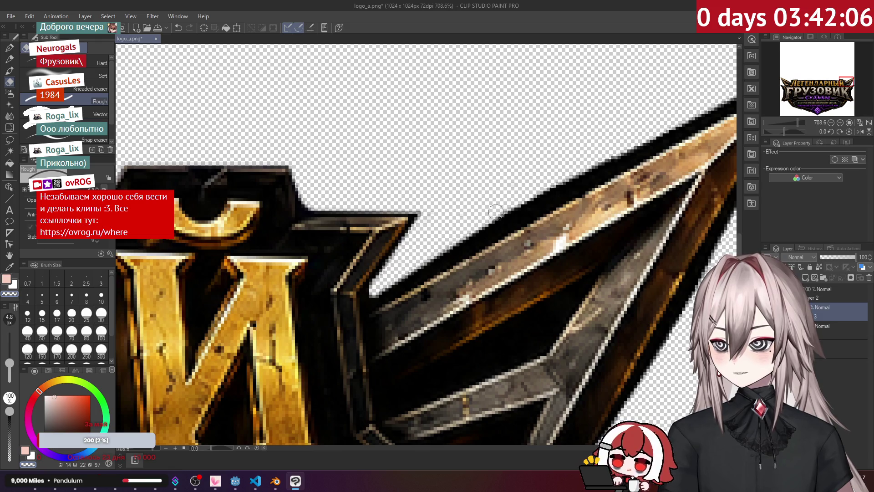
# Step: Erase a speck on the top edge of the Й crown
pyautogui.scroll(-5, 500, 202)
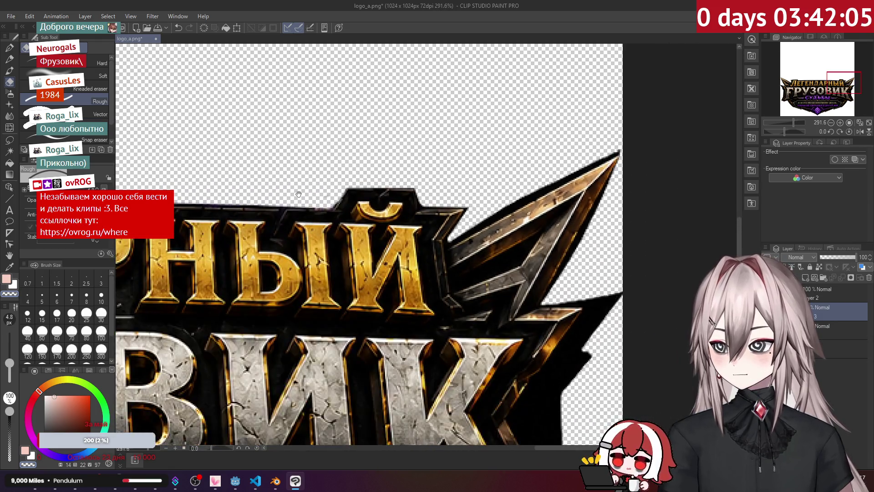
pyautogui.moveTo(298, 195)
pyautogui.mouseDown()
pyautogui.moveTo(500, 196)
pyautogui.moveTo(296, 264)
pyautogui.mouseUp()
pyautogui.scroll(5, 404, 233)
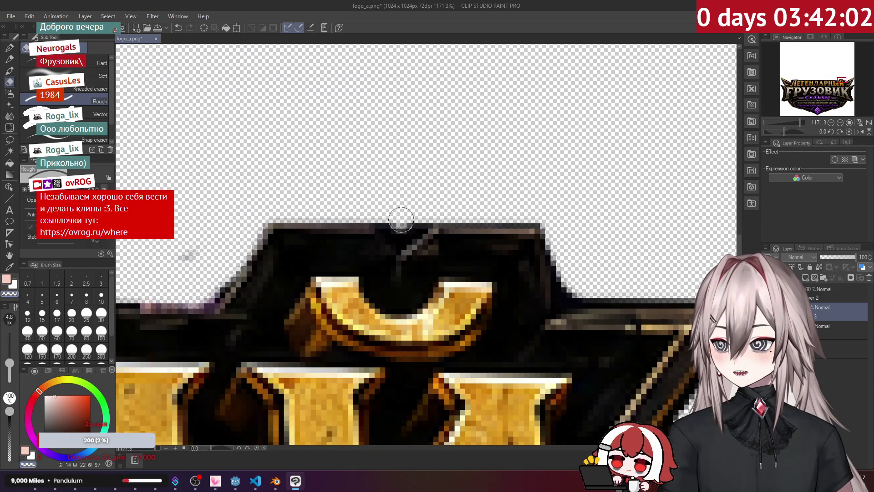
pyautogui.click(415, 213)
# Step: Erase the dark pixels along the crown's top edge above the final title letters
pyautogui.scroll(-3, 195, 241)
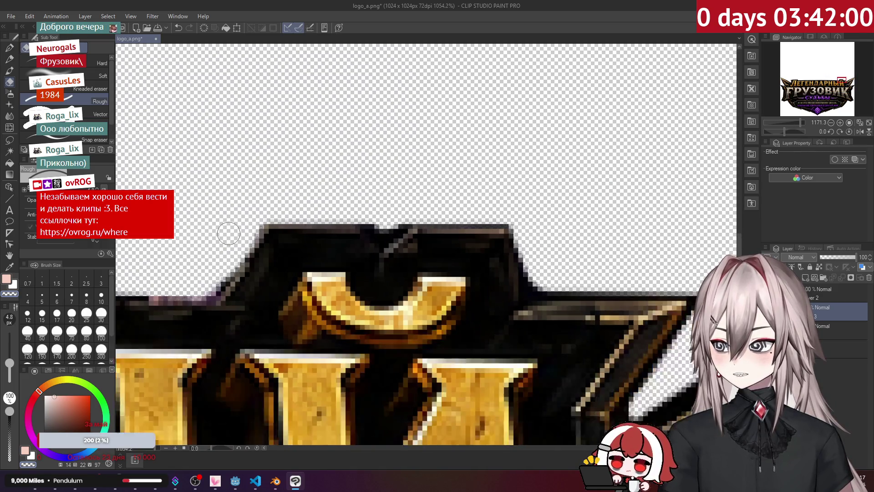
pyautogui.moveTo(214, 241); pyautogui.dragTo(509, 180)
pyautogui.scroll(3, 521, 195)
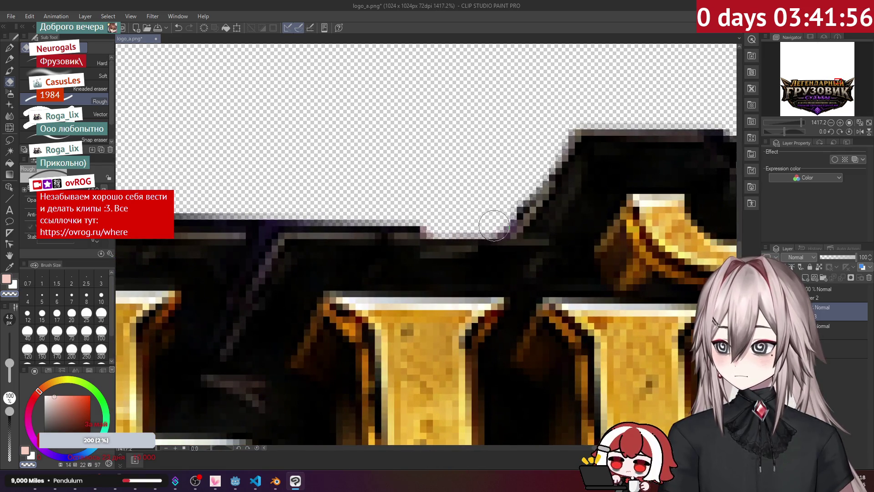
pyautogui.hscroll(3, 410, 196)
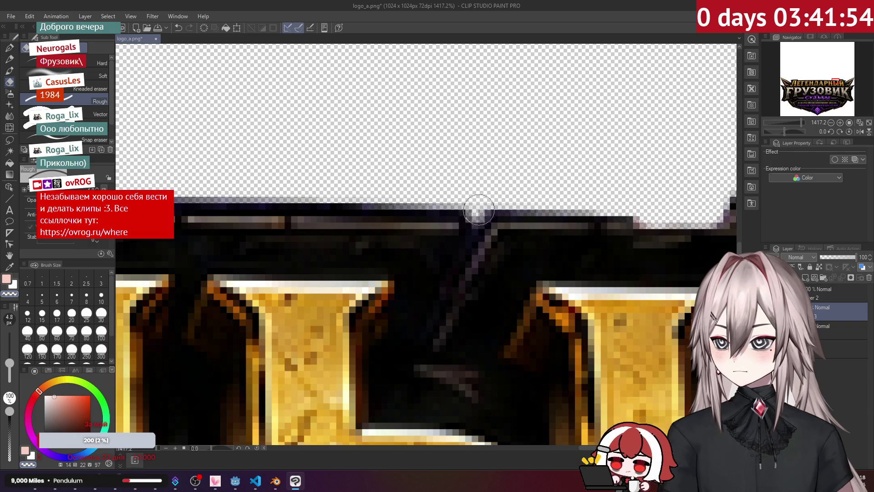
pyautogui.hscroll(3, 505, 191)
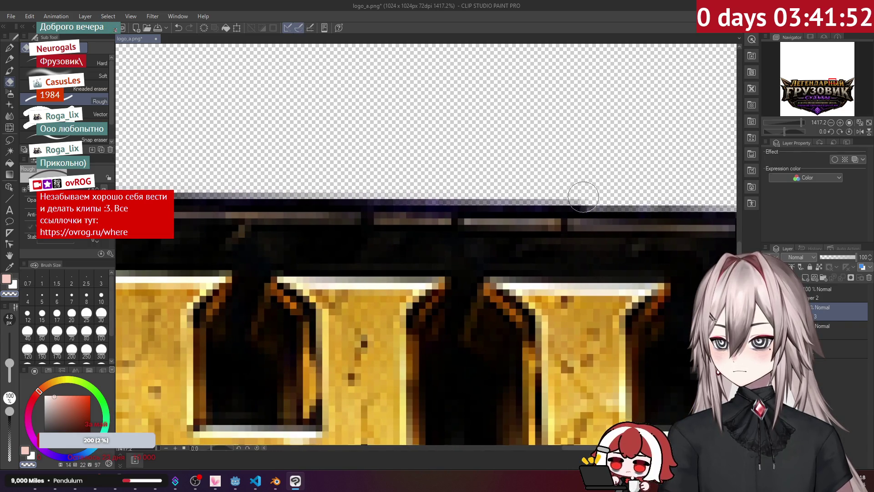
pyautogui.hscroll(-2, 547, 180)
pyautogui.moveTo(318, 193); pyautogui.dragTo(200, 187)
pyautogui.moveTo(201, 186); pyautogui.dragTo(548, 195)
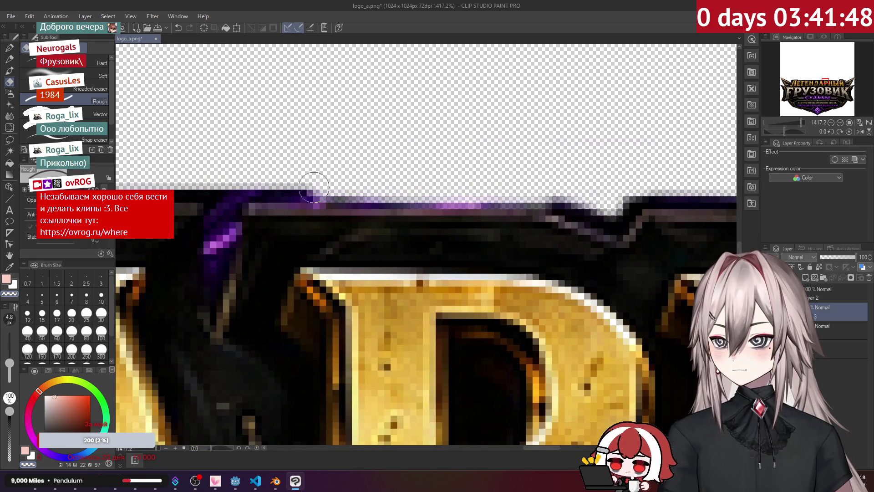
pyautogui.hscroll(-3, 527, 187)
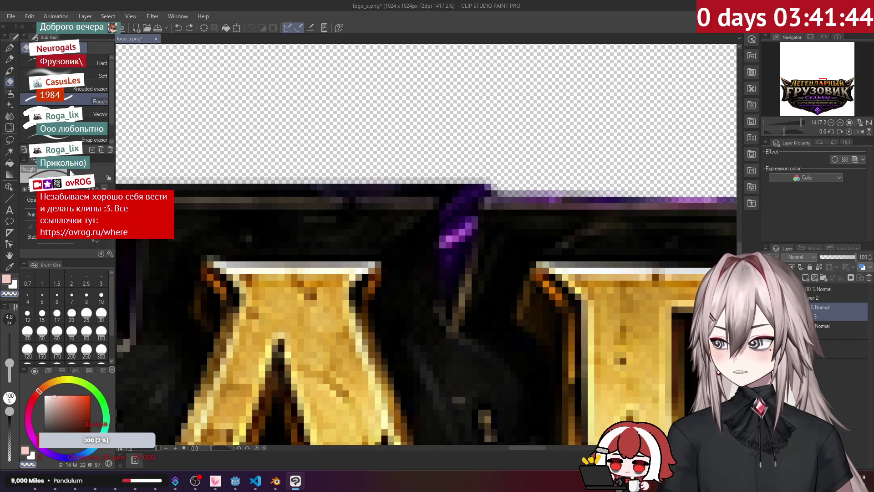
# Step: At 2.1 px eraser size, clear the diagonal line and vertical dark strip beside the crown, then zoom out
pyautogui.moveTo(12, 366); pyautogui.dragTo(18, 362)
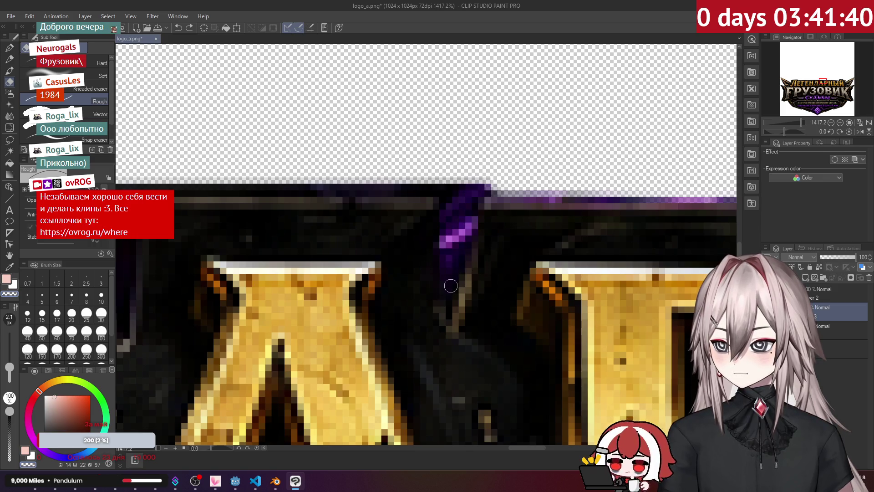
pyautogui.keyDown('shift'); pyautogui.click(487, 168); pyautogui.keyUp('shift')
pyautogui.moveTo(453, 282)
pyautogui.mouseDown()
pyautogui.moveTo(451, 191)
pyautogui.moveTo(449, 255)
pyautogui.moveTo(460, 189)
pyautogui.moveTo(464, 250)
pyautogui.moveTo(461, 213)
pyautogui.mouseUp()
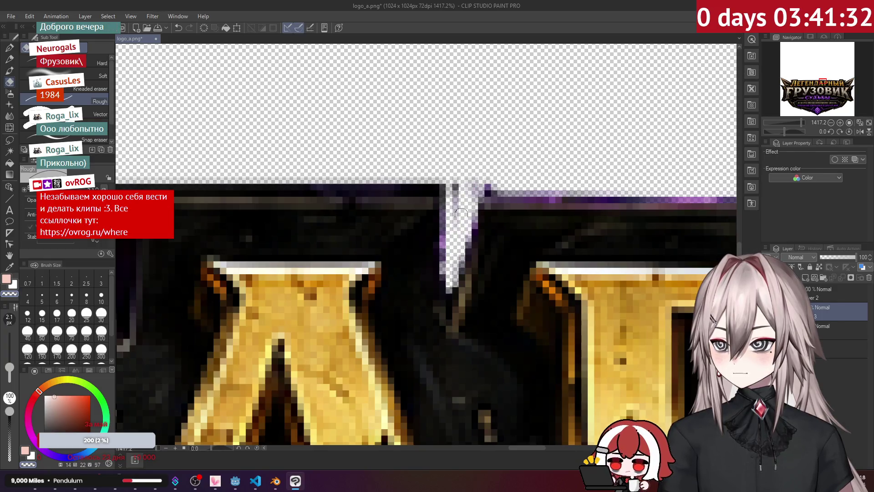
pyautogui.scroll(-3, 456, 177)
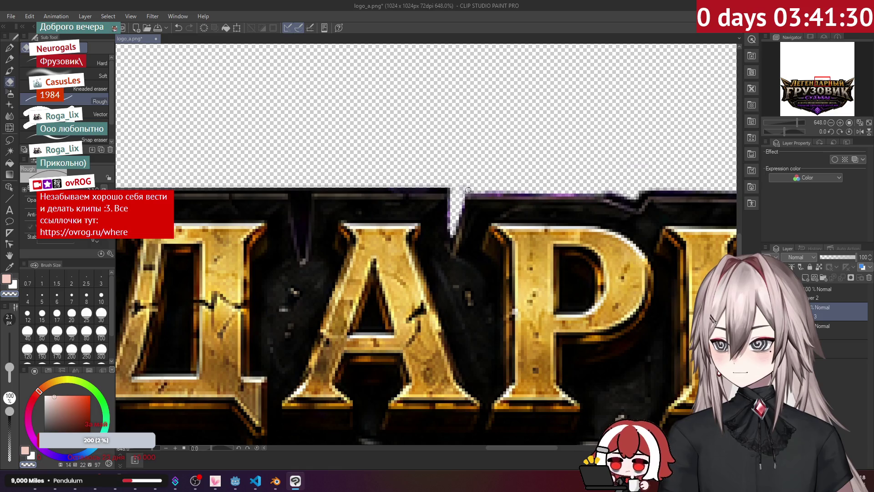
pyautogui.scroll(-2, 535, 185)
pyautogui.scroll(-2, 497, 182)
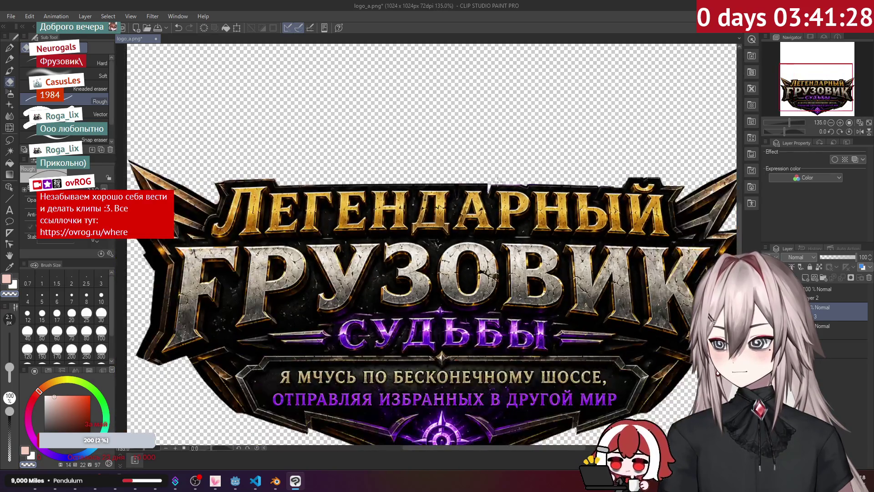
# Step: Use Change Canvas Size to lower the canvas top to the logo, giving 1024×544 px
pyautogui.scroll(-2, 506, 173)
pyautogui.scroll(-1, 505, 173)
pyautogui.scroll(1, 506, 172)
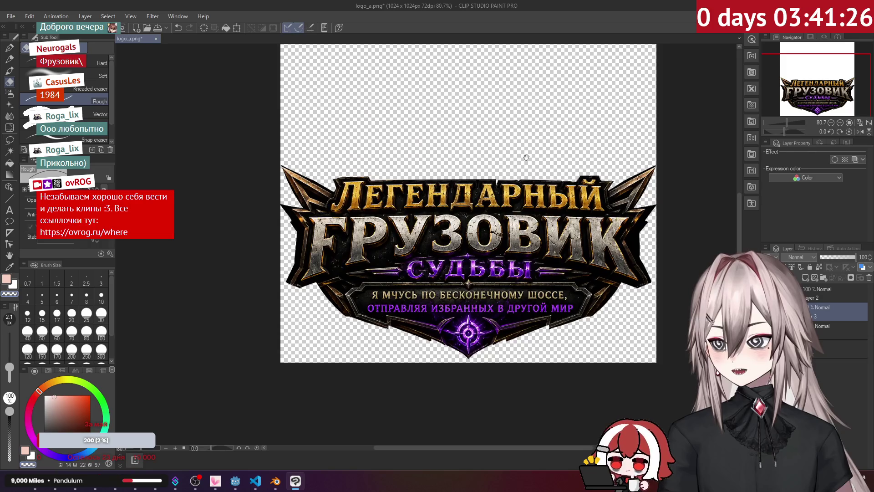
pyautogui.moveTo(467, 157); pyautogui.dragTo(420, 196)
pyautogui.click(21, 15)
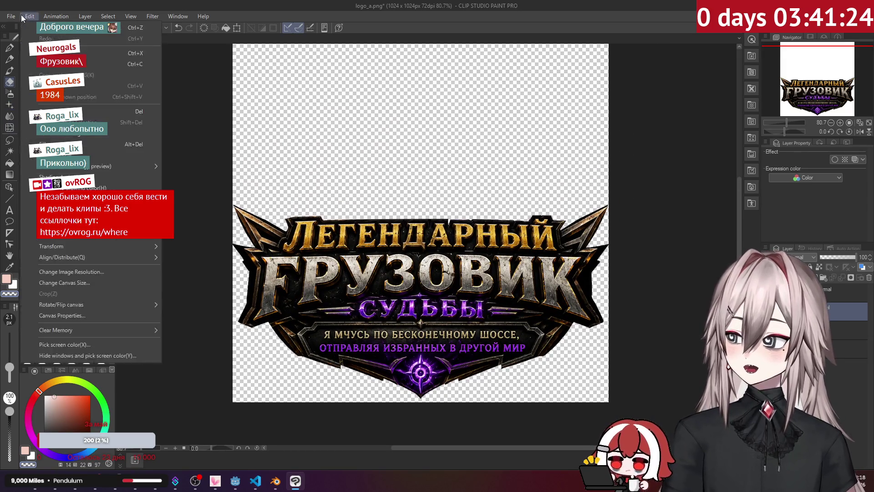
pyautogui.moveTo(14, 16)
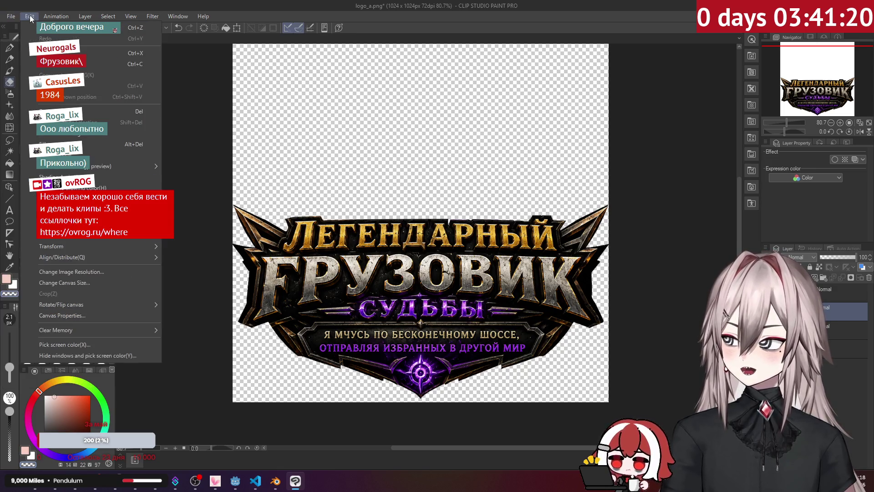
pyautogui.click(89, 282)
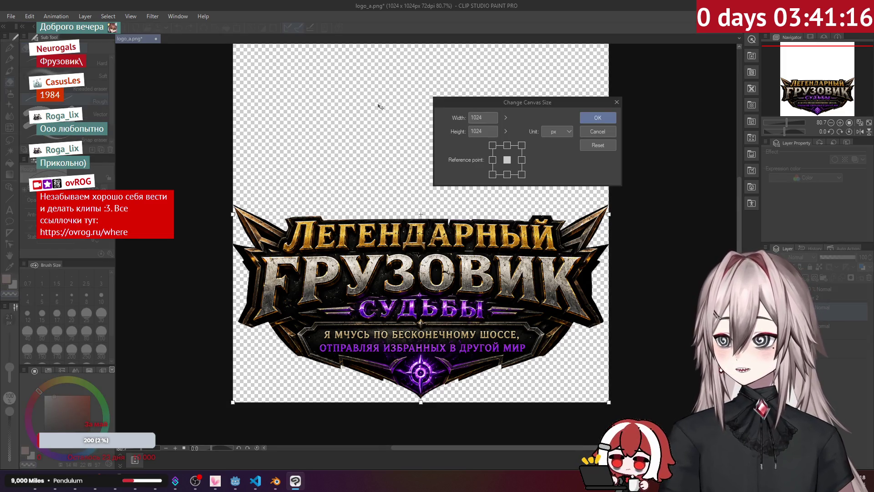
pyautogui.moveTo(420, 214); pyautogui.dragTo(420, 269)
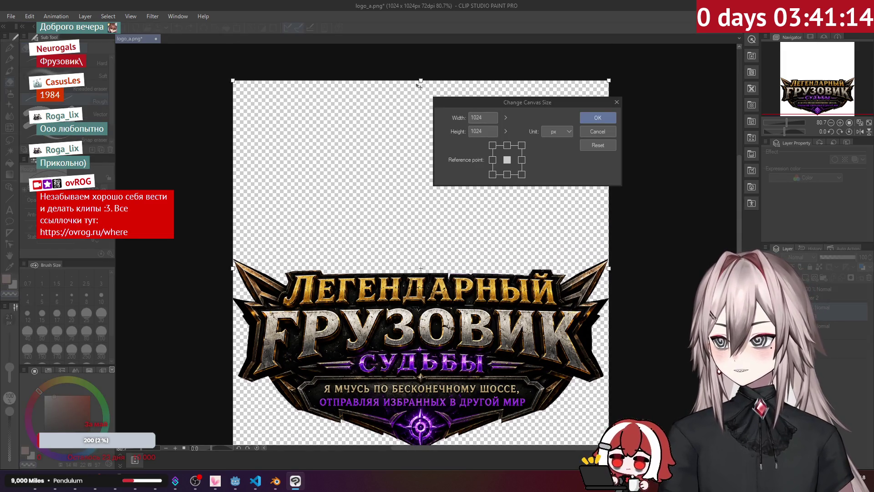
pyautogui.moveTo(418, 84)
pyautogui.mouseDown()
pyautogui.moveTo(446, 262)
pyautogui.moveTo(450, 256)
pyautogui.mouseUp()
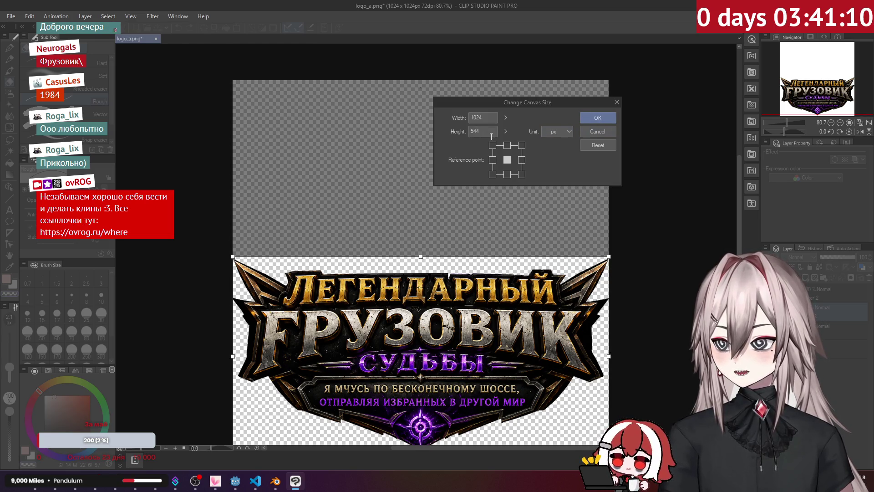
pyautogui.click(605, 119)
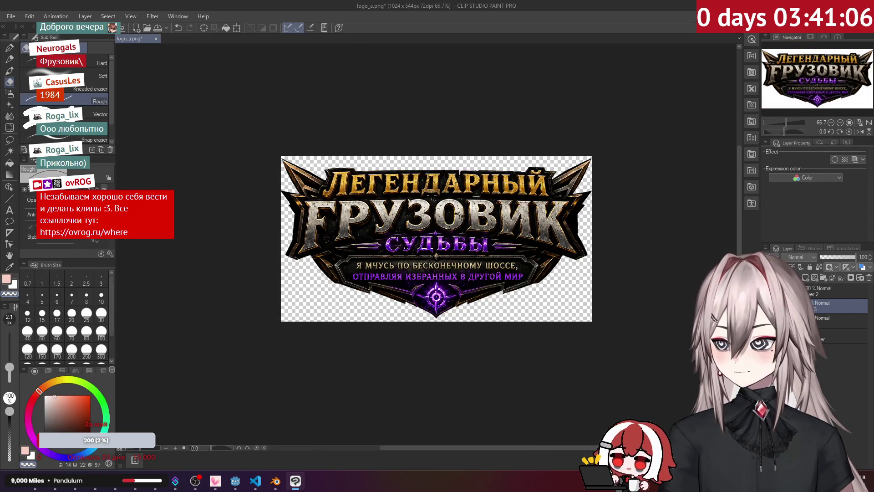
# Step: Save the cropped logo as logo_b.png, then switch to the ChatGPT browser window
pyautogui.click(11, 15)
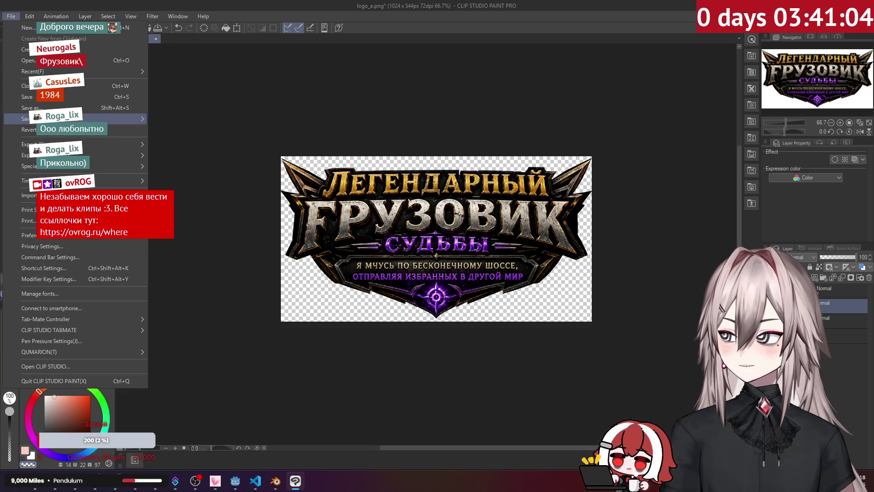
pyautogui.click(23, 108)
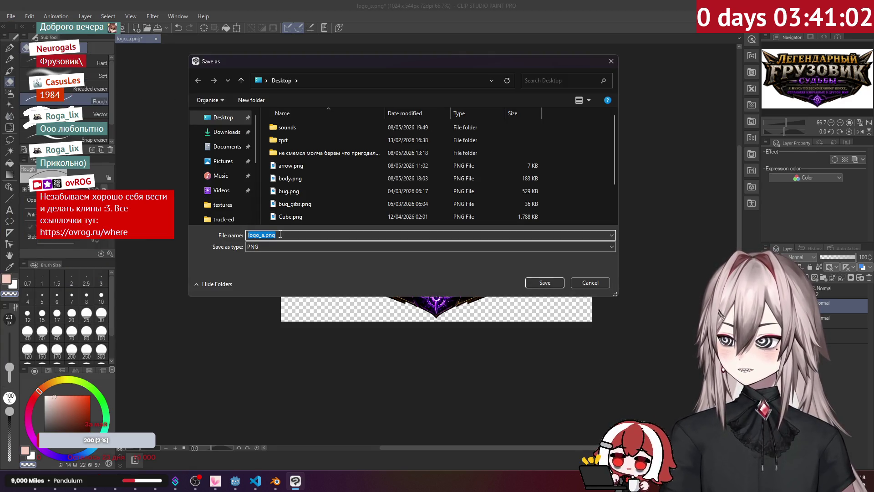
pyautogui.click(258, 238)
pyautogui.write('b')
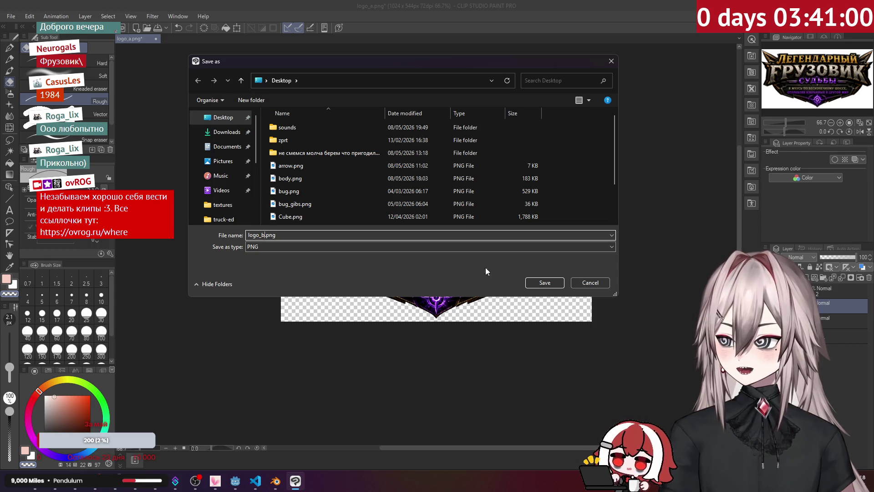
pyautogui.click(542, 283)
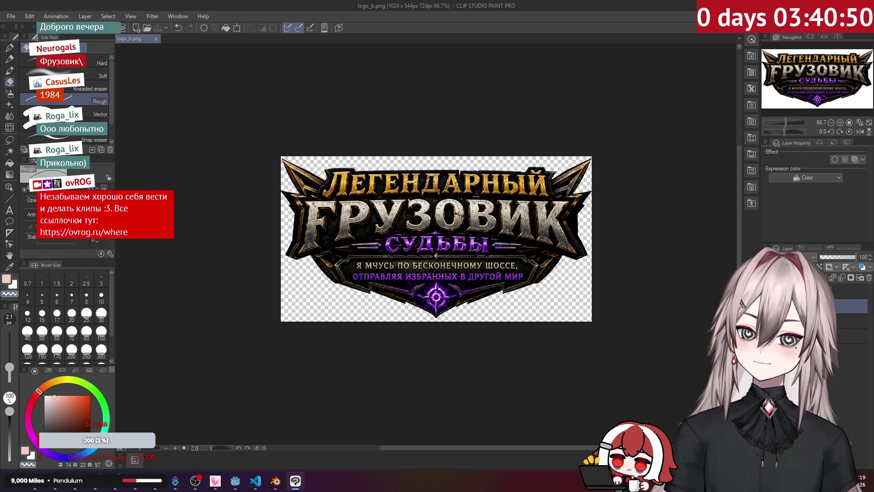
pyautogui.hotkey('alt', 'Tab')
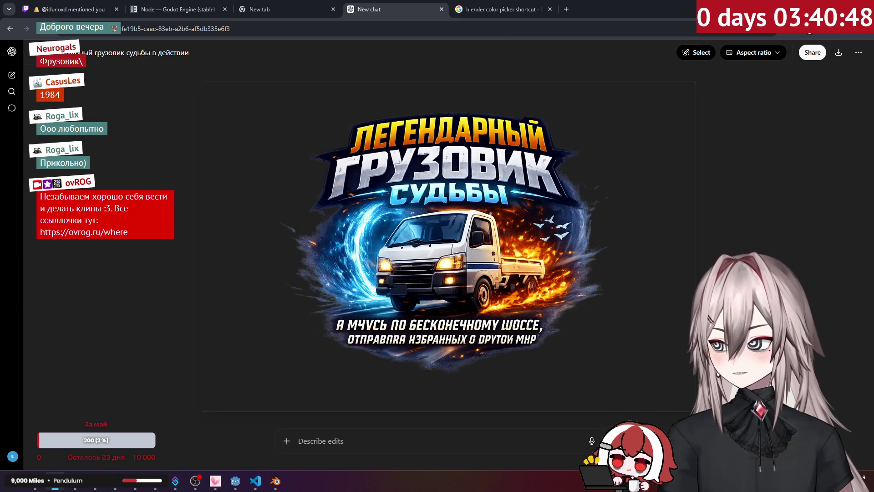
# Step: Close the full-size image view and the ChatGPT and blender color picker browser tabs
pyautogui.press('Escape')
pyautogui.hotkey('ctrl', 'shift', 'o')
pyautogui.middleClick(354, 6)
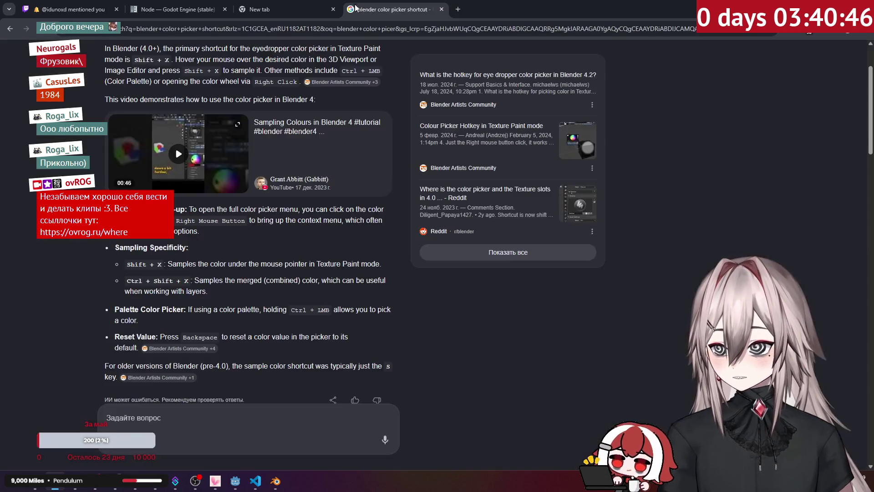
pyautogui.middleClick(379, 10)
# Step: Minimize Godot, the VPN window and VS Code, and open the truck-ed textures folder in File Explorer
pyautogui.hotkey('alt', 'Tab')
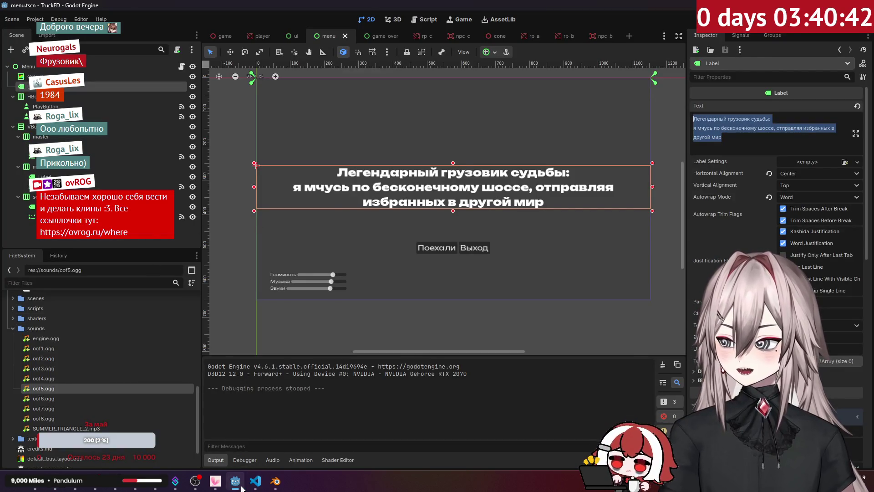
pyautogui.click(243, 487)
pyautogui.click(480, 72)
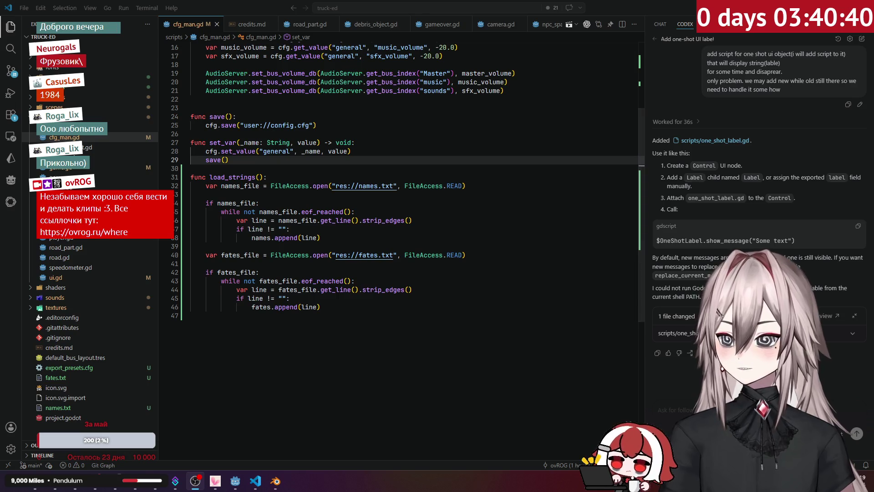
pyautogui.click(821, 8)
pyautogui.moveTo(584, 48); pyautogui.dragTo(765, 45)
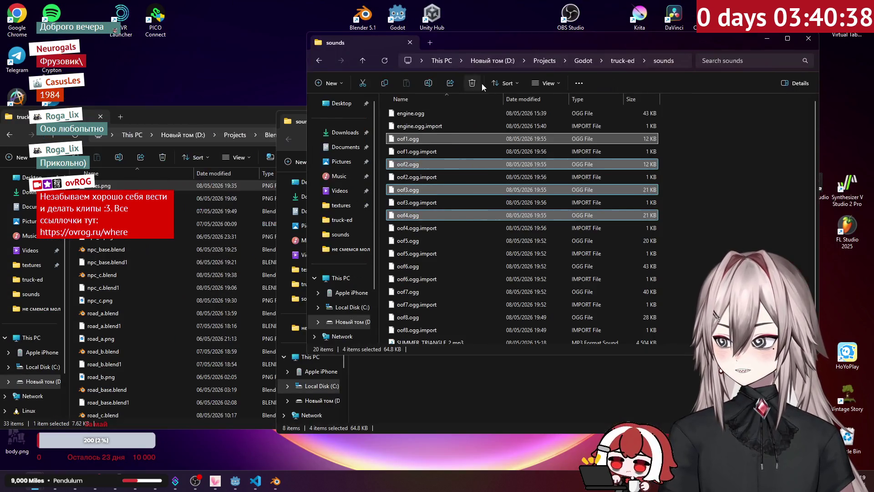
pyautogui.click(612, 61)
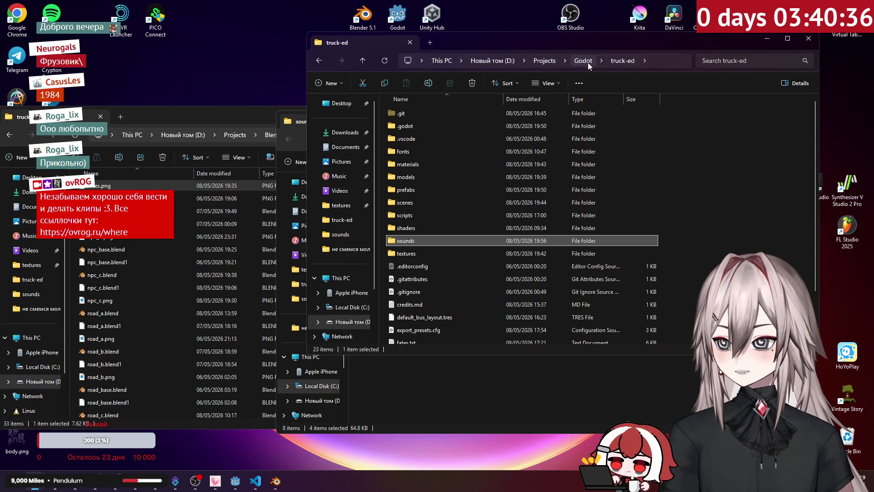
pyautogui.click(588, 62)
pyautogui.doubleClick(431, 151)
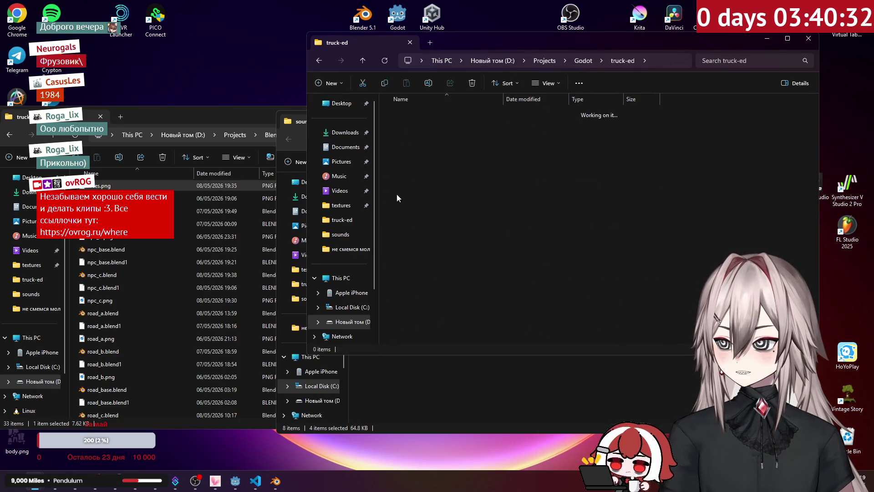
pyautogui.click(341, 204)
pyautogui.click(100, 116)
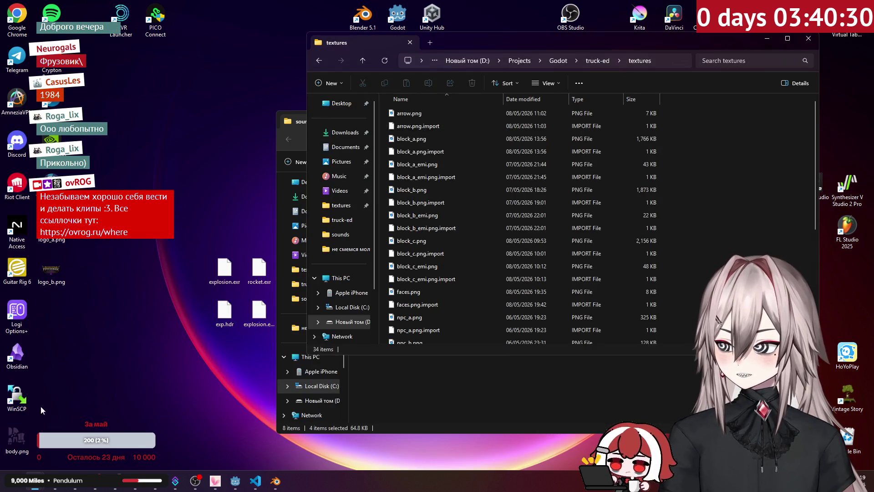
# Step: Move logo_a.png and logo_b.png from the desktop into textures, then return to Godot's menu scene
pyautogui.moveTo(78, 291); pyautogui.dragTo(39, 214)
pyautogui.moveTo(52, 271); pyautogui.dragTo(258, 229)
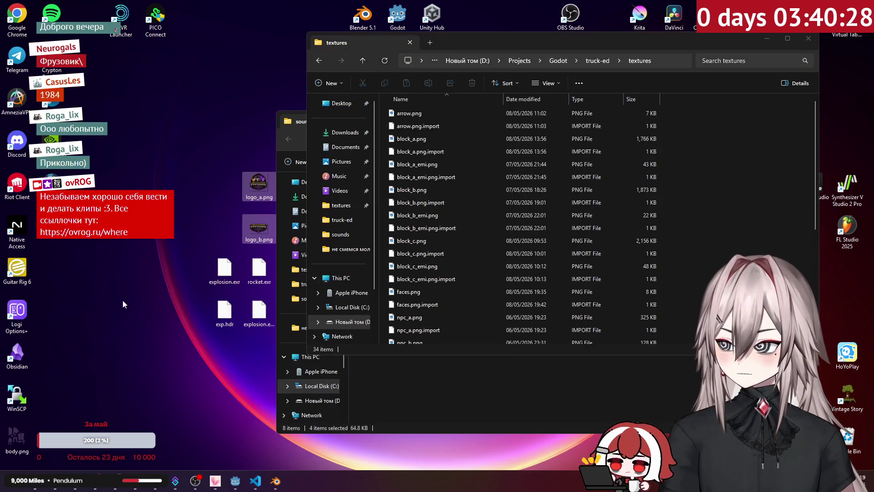
pyautogui.moveTo(17, 437)
pyautogui.mouseDown()
pyautogui.moveTo(216, 229)
pyautogui.moveTo(228, 228)
pyautogui.mouseUp()
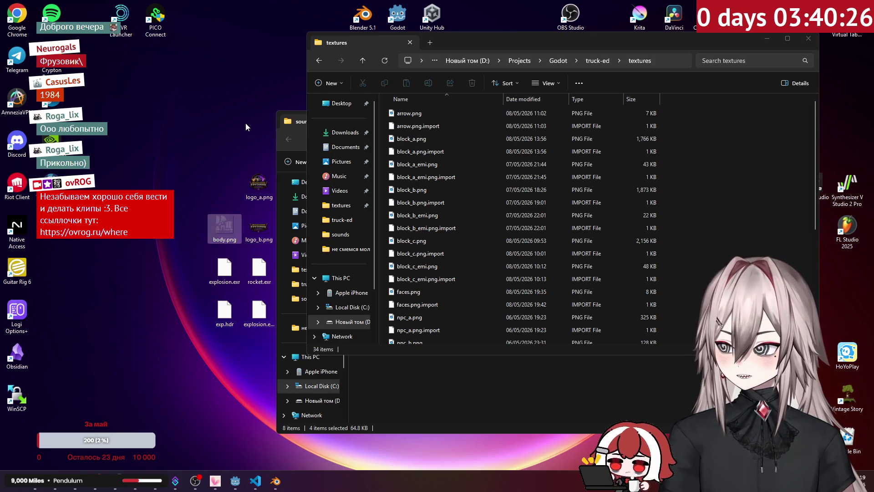
pyautogui.moveTo(245, 137)
pyautogui.mouseDown()
pyautogui.moveTo(265, 187)
pyautogui.moveTo(263, 236)
pyautogui.mouseUp()
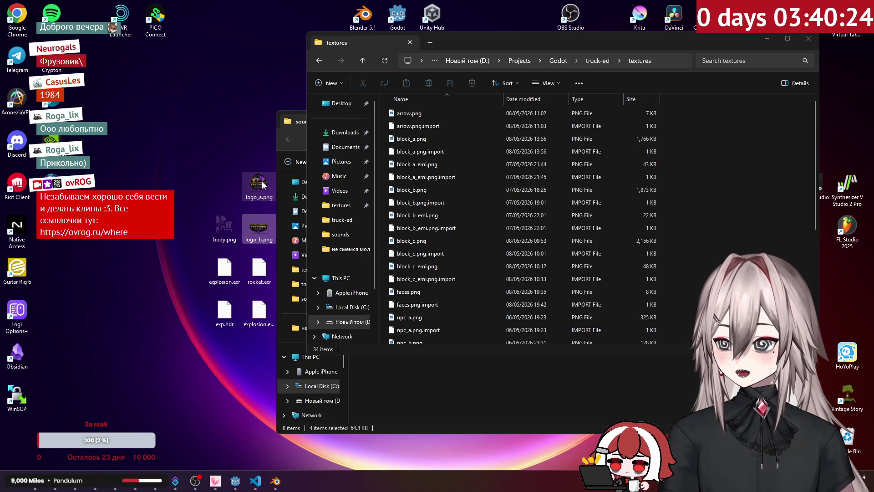
pyautogui.moveTo(263, 184); pyautogui.dragTo(591, 220)
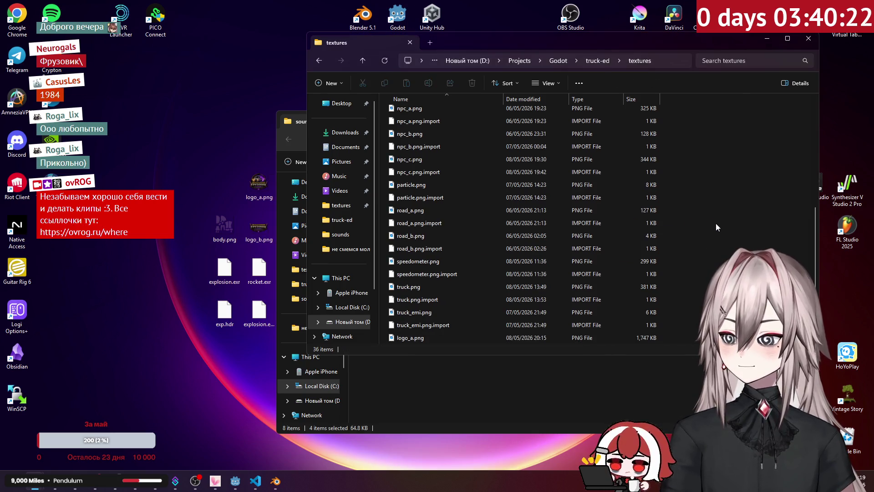
pyautogui.click(235, 480)
pyautogui.click(274, 220)
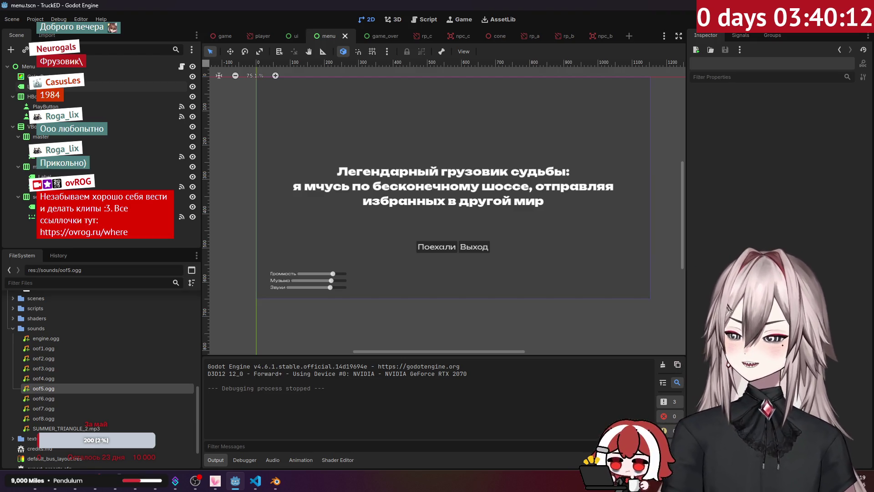
# Step: In the Windows export preset, set Export Console Wrapper to No
pyautogui.click(32, 19)
pyautogui.click(22, 22)
pyautogui.click(20, 21)
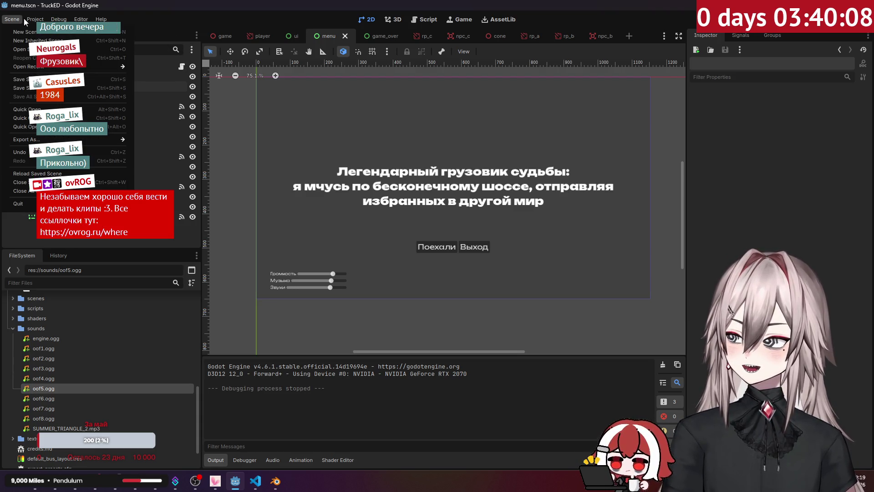
pyautogui.moveTo(35, 20)
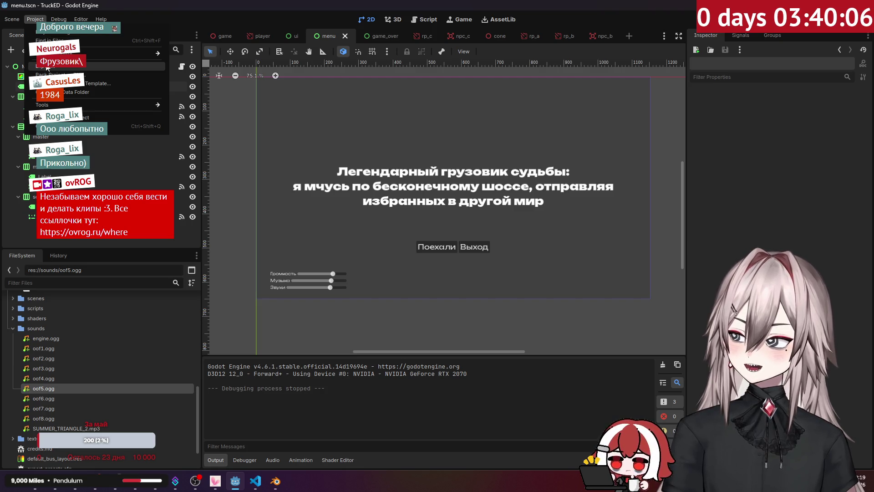
pyautogui.click(47, 66)
pyautogui.click(323, 116)
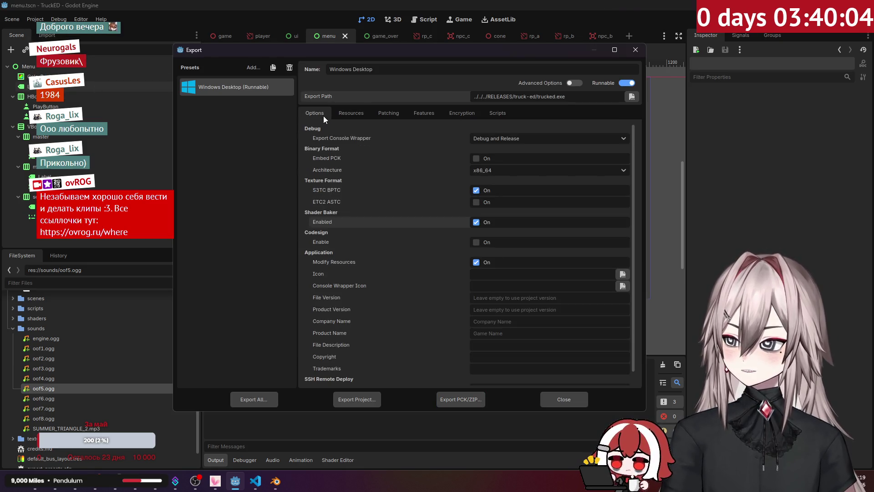
pyautogui.click(523, 139)
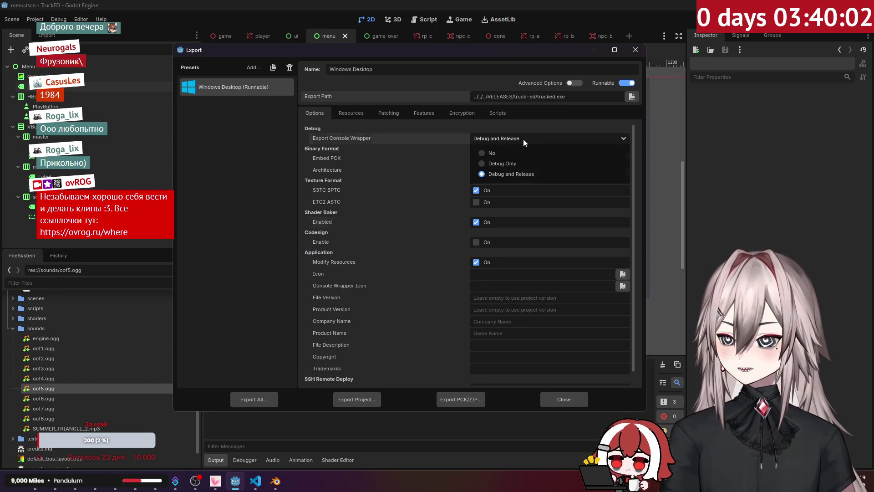
pyautogui.click(515, 154)
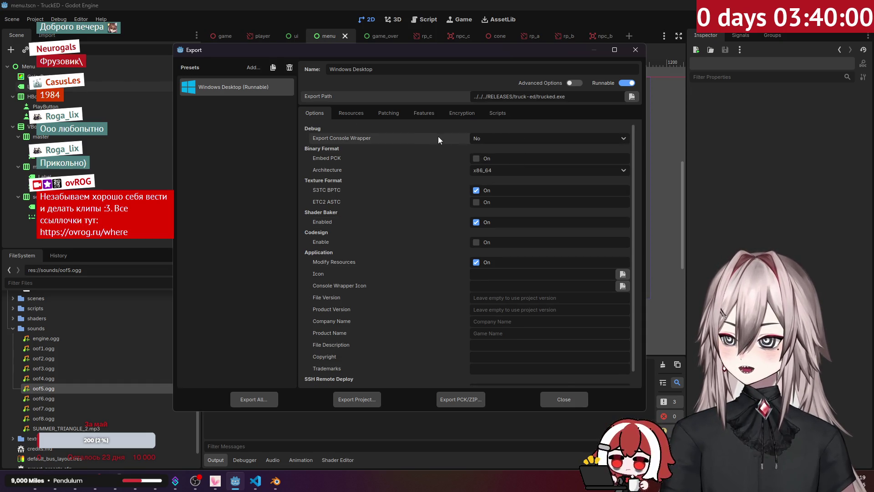
# Step: Set the executable icon to res://textures/logo_a.png
pyautogui.click(391, 113)
pyautogui.click(423, 113)
pyautogui.click(462, 113)
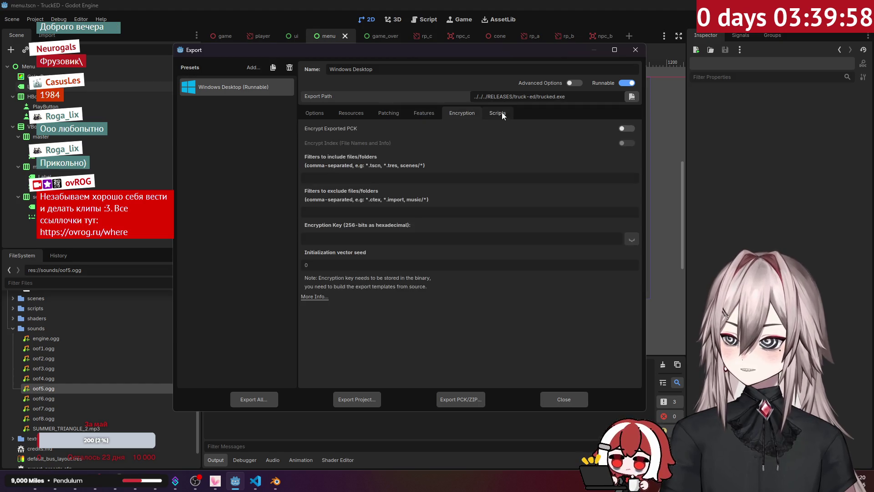
pyautogui.click(498, 113)
pyautogui.click(344, 114)
pyautogui.click(318, 113)
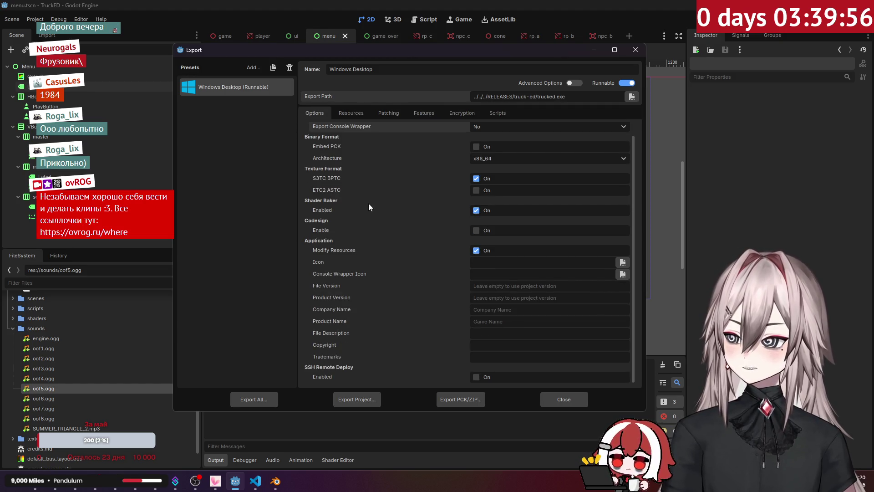
pyautogui.click(504, 261)
pyautogui.click(620, 262)
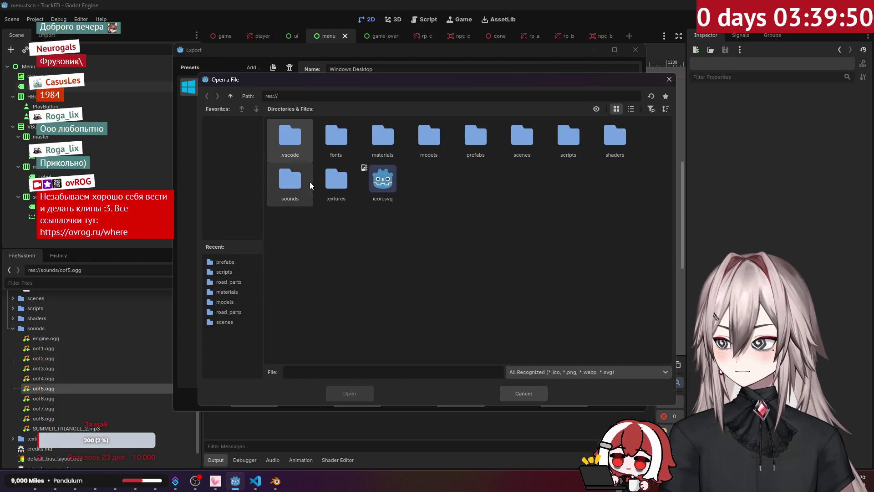
pyautogui.click(339, 189)
pyautogui.doubleClick(339, 188)
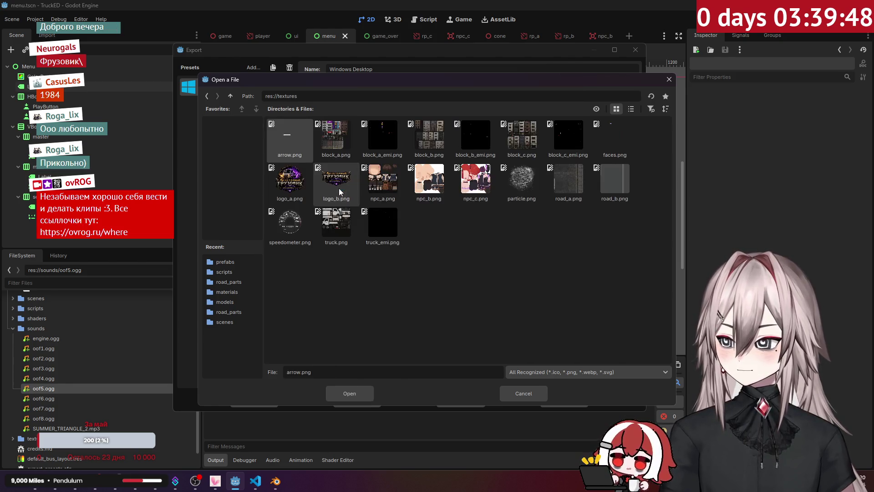
pyautogui.click(290, 182)
pyautogui.click(343, 394)
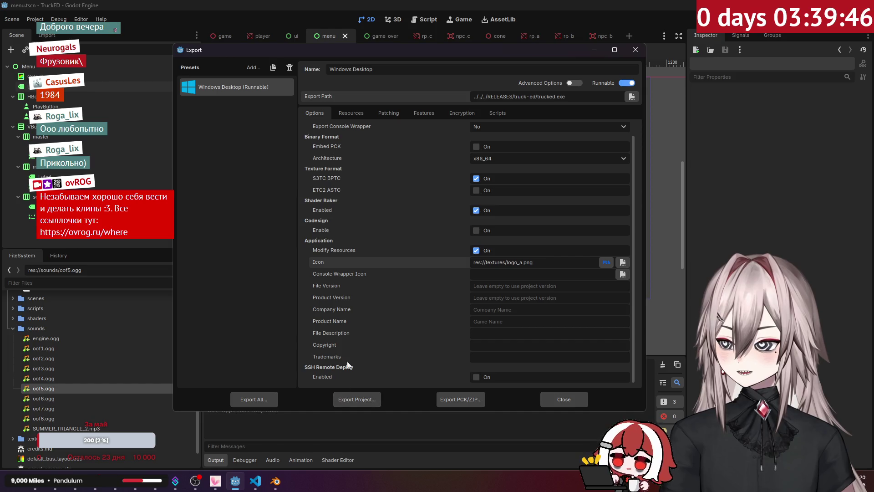
# Step: Start exporting the project as an executable
pyautogui.moveTo(356, 273)
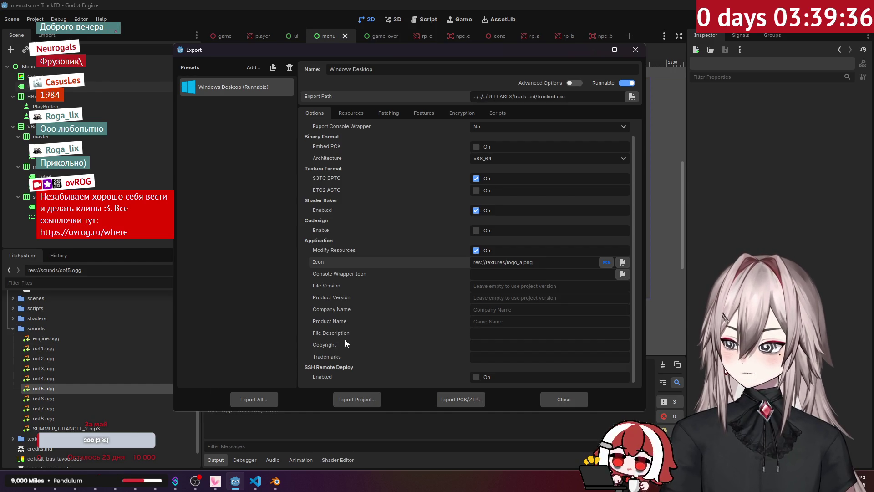
pyautogui.scroll(1, 373, 253)
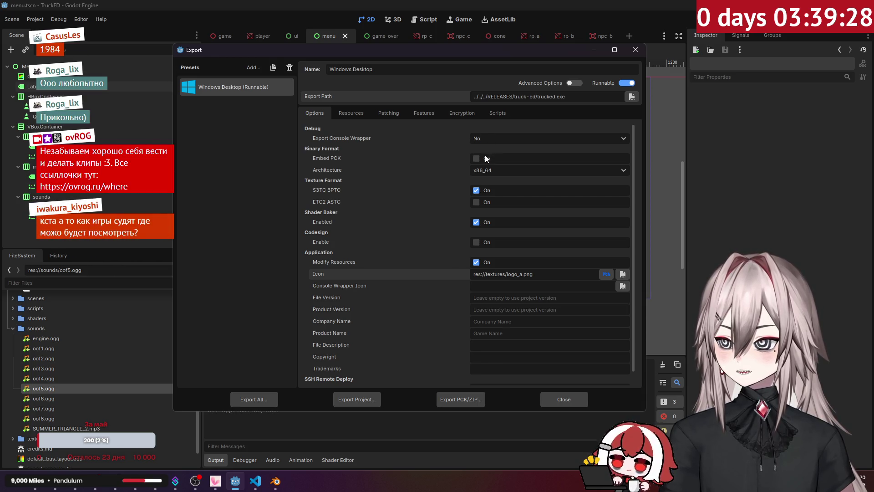
pyautogui.click(375, 399)
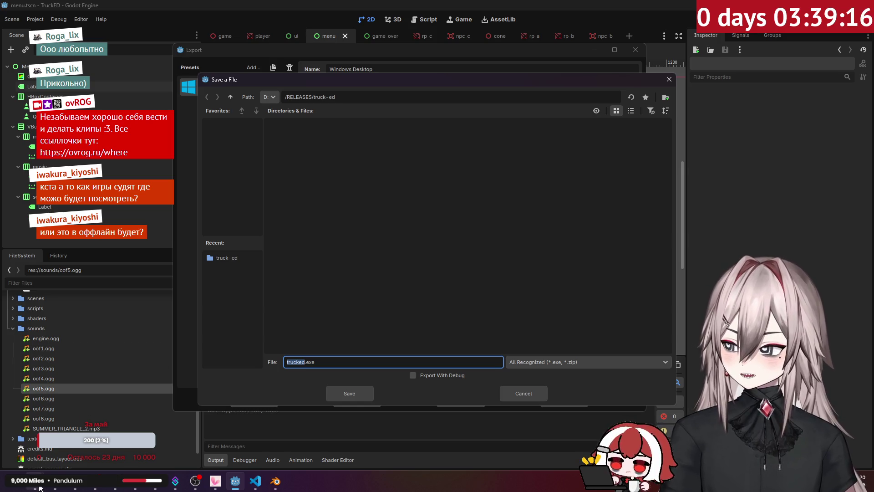
pyautogui.click(75, 481)
pyautogui.click(76, 450)
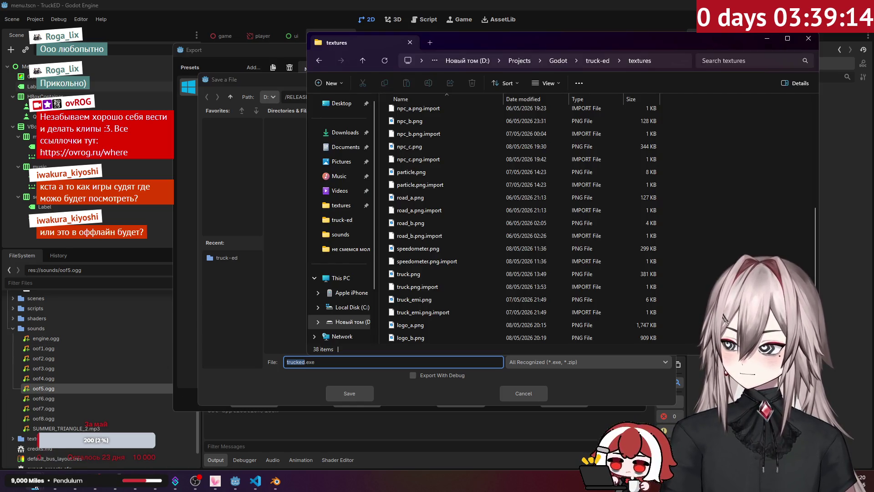
pyautogui.click(137, 433)
pyautogui.click(778, 117)
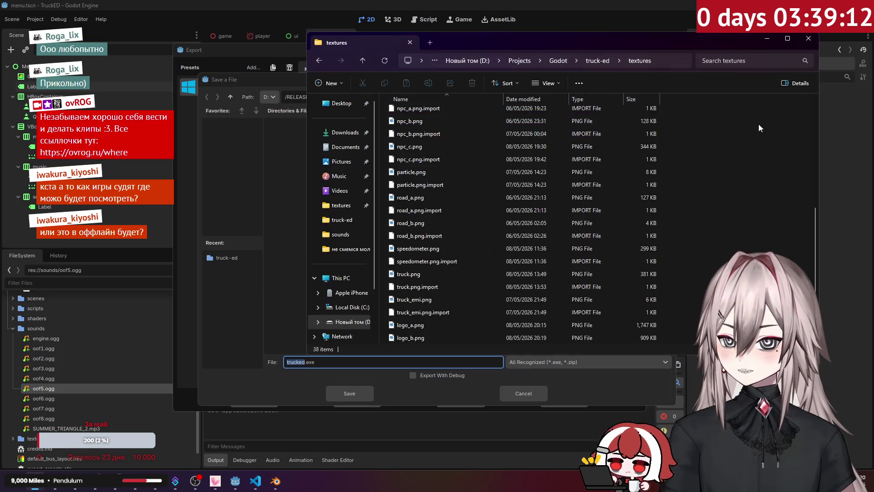
pyautogui.click(604, 63)
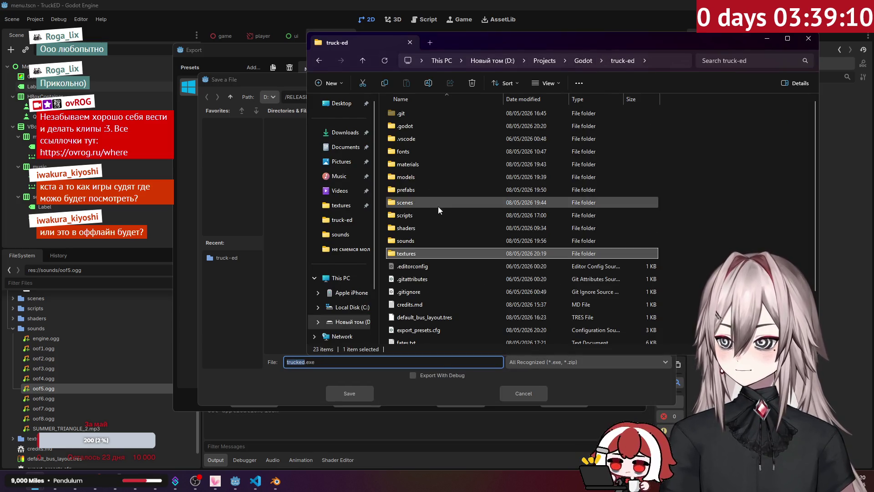
pyautogui.click(575, 60)
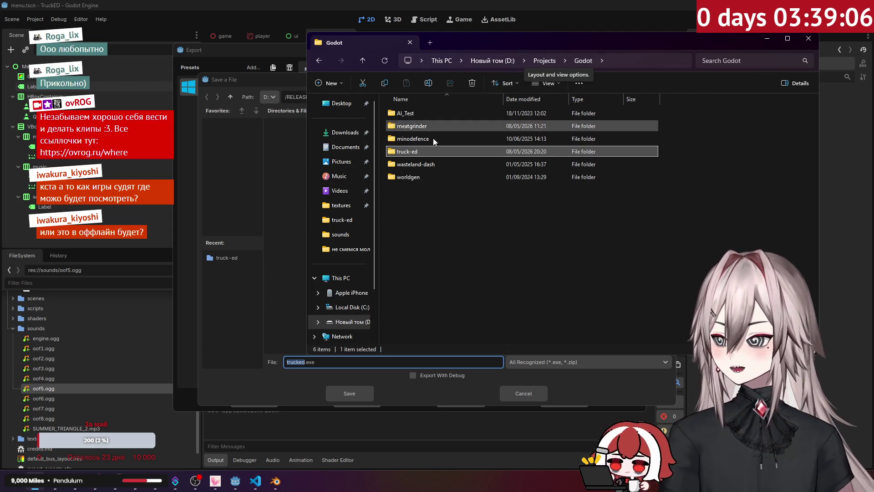
pyautogui.doubleClick(407, 151)
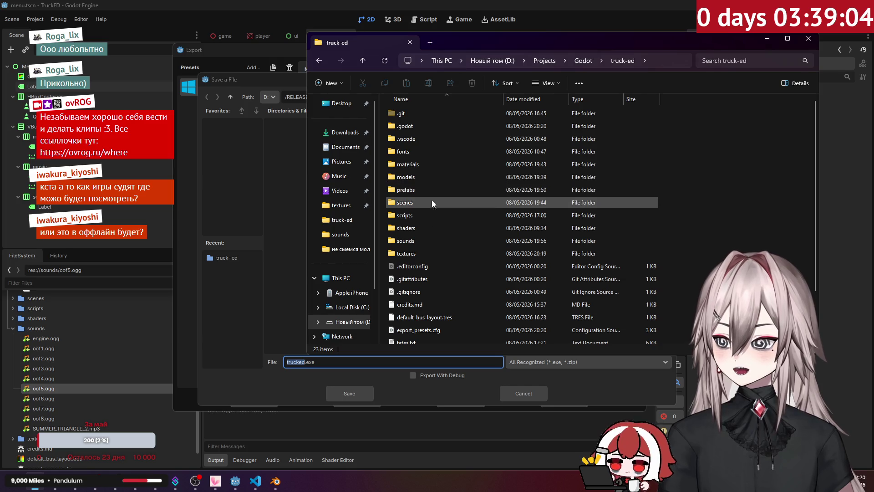
pyautogui.click(585, 62)
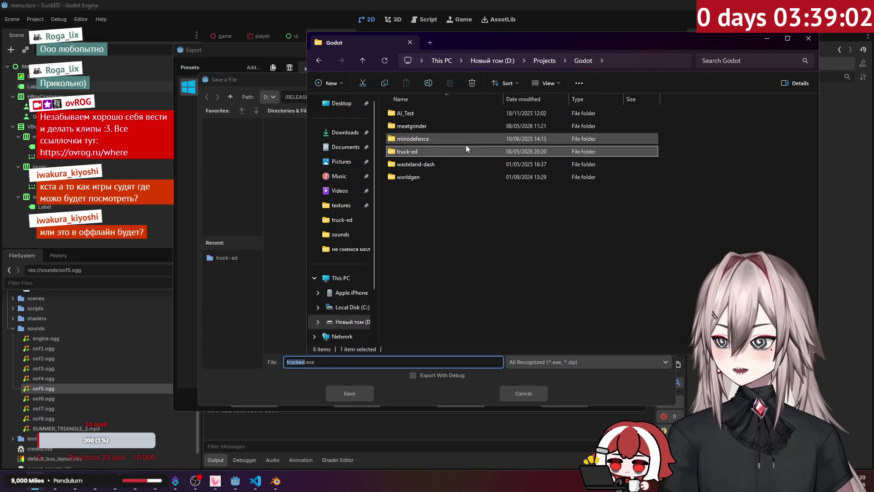
pyautogui.click(544, 60)
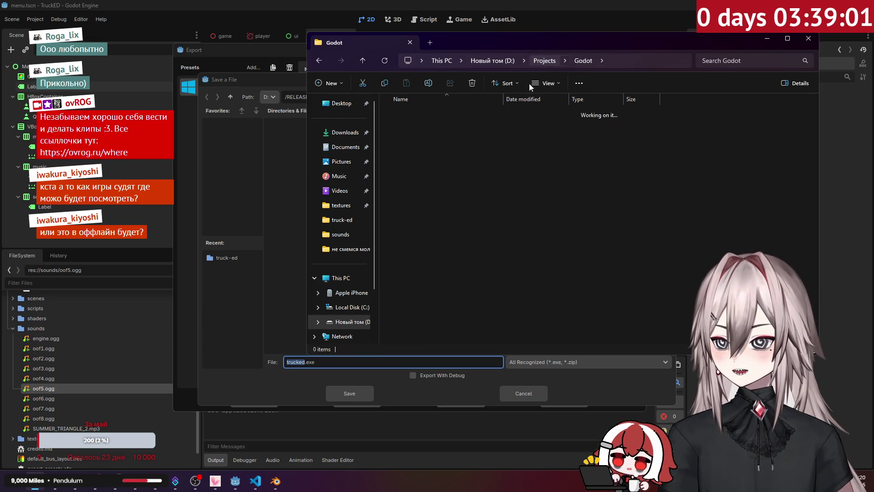
pyautogui.click(503, 62)
pyautogui.doubleClick(414, 163)
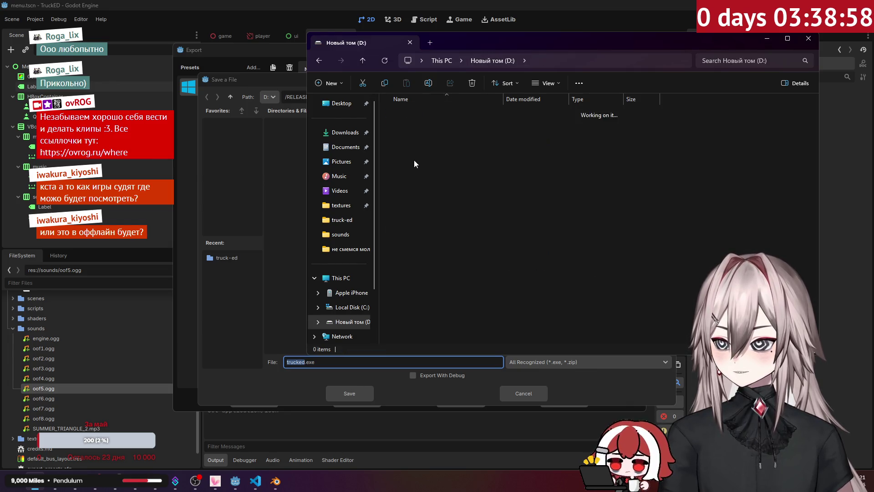
pyautogui.doubleClick(427, 114)
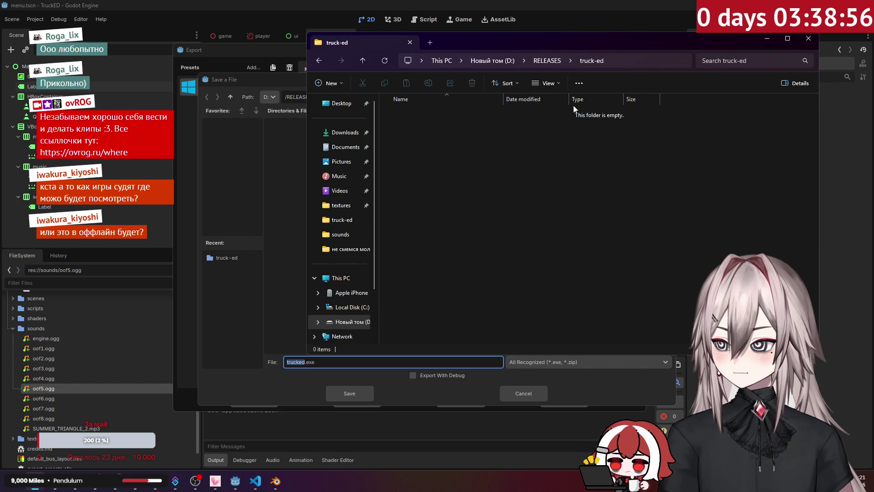
pyautogui.click(808, 38)
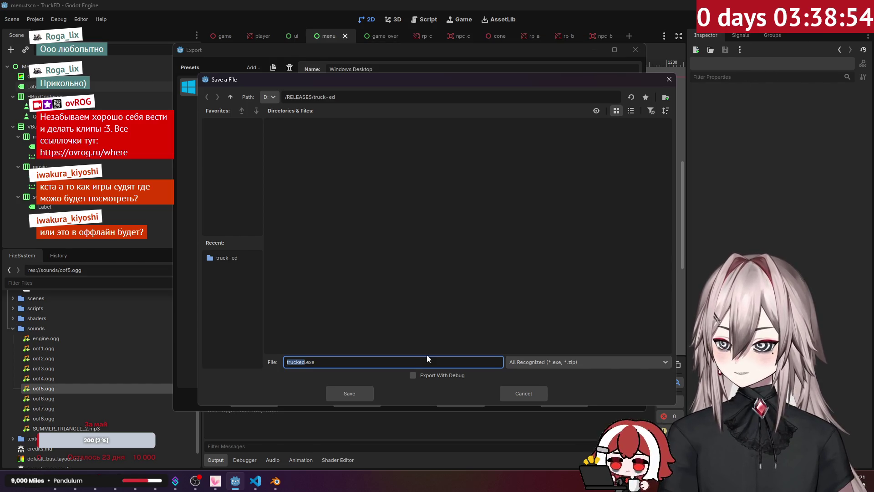
# Step: Confirm the export as trucked.exe and open D:/RELEASES/truck-ed in File Explorer
pyautogui.click(365, 392)
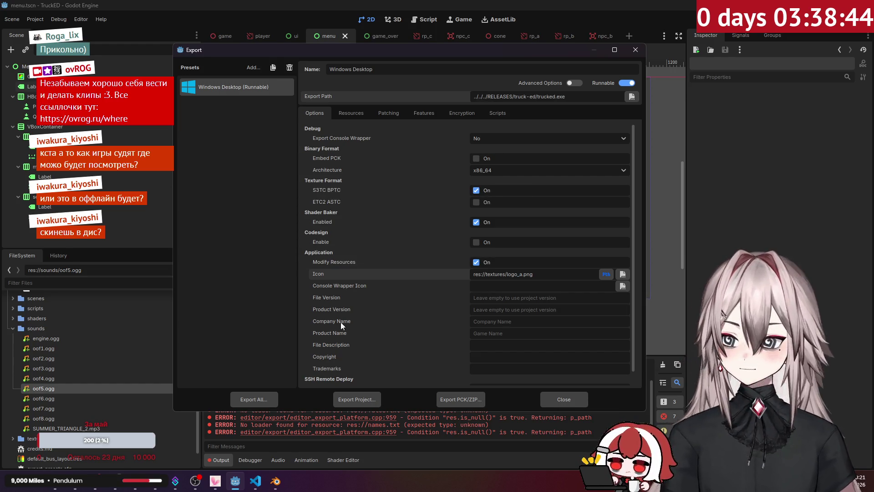
pyautogui.moveTo(55, 486)
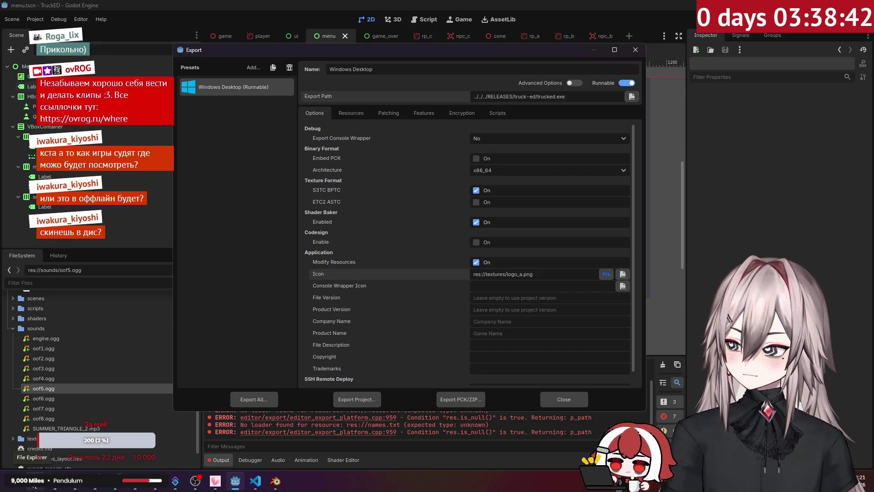
pyautogui.press('super+e')
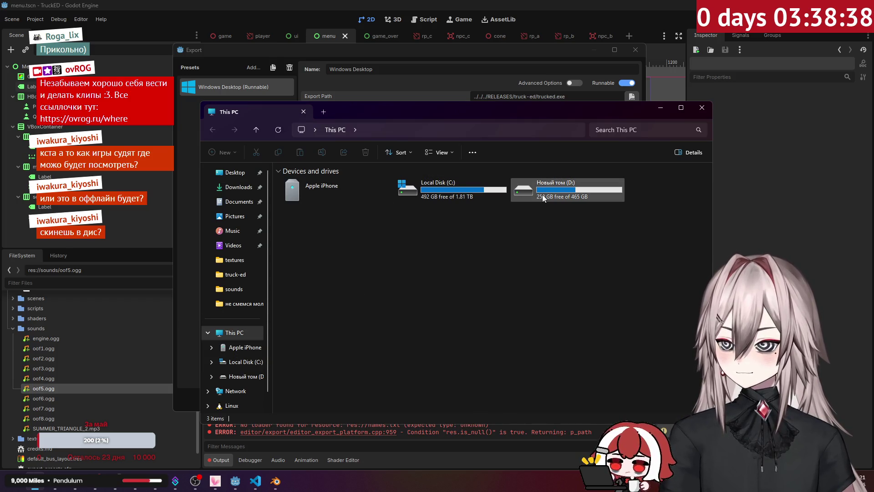
pyautogui.click(524, 192)
pyautogui.doubleClick(523, 187)
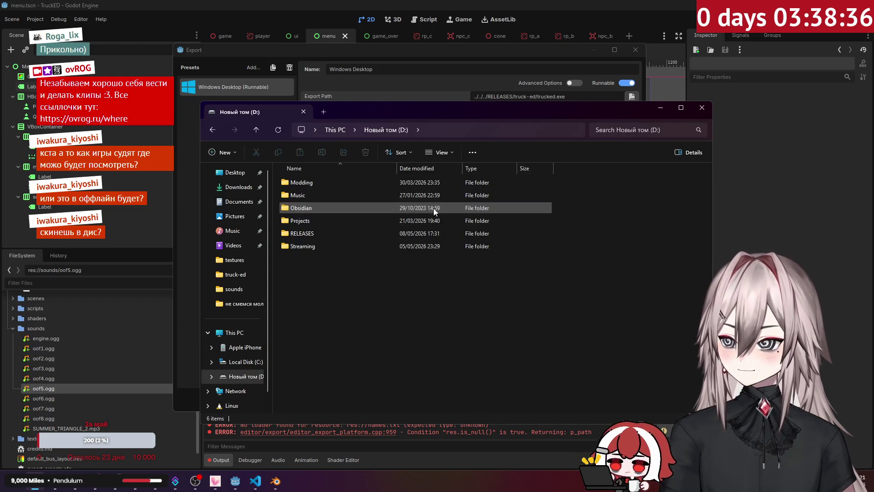
pyautogui.doubleClick(317, 232)
pyautogui.click(320, 184)
pyautogui.doubleClick(319, 185)
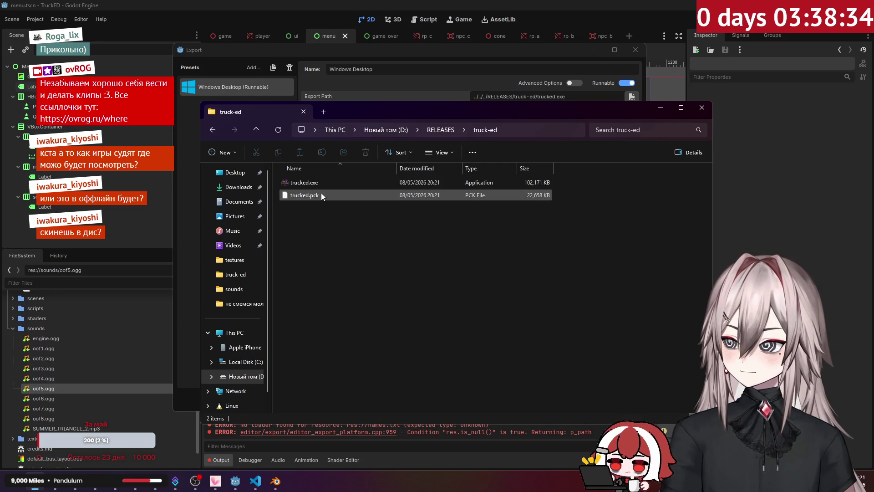
# Step: Launch trucked.exe, start with Поехали, drive forward, then quit with Alt+F4
pyautogui.doubleClick(326, 184)
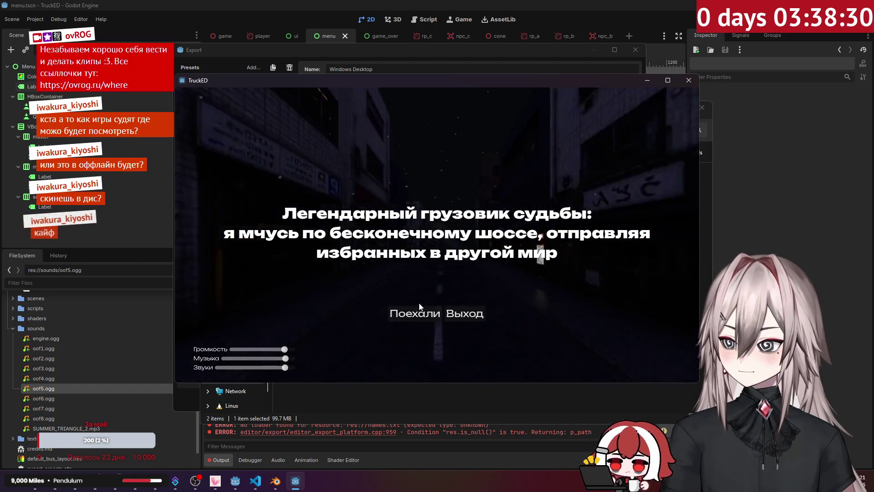
pyautogui.click(415, 313)
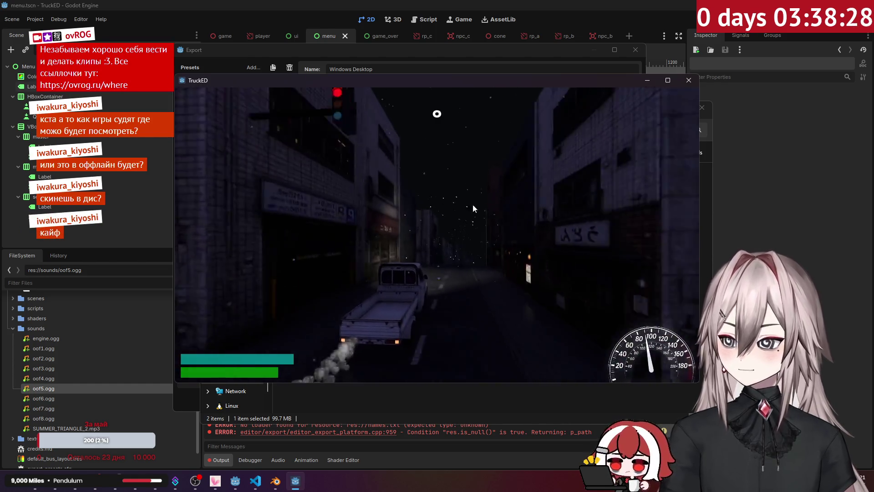
pyautogui.click(668, 80)
pyautogui.press('w')
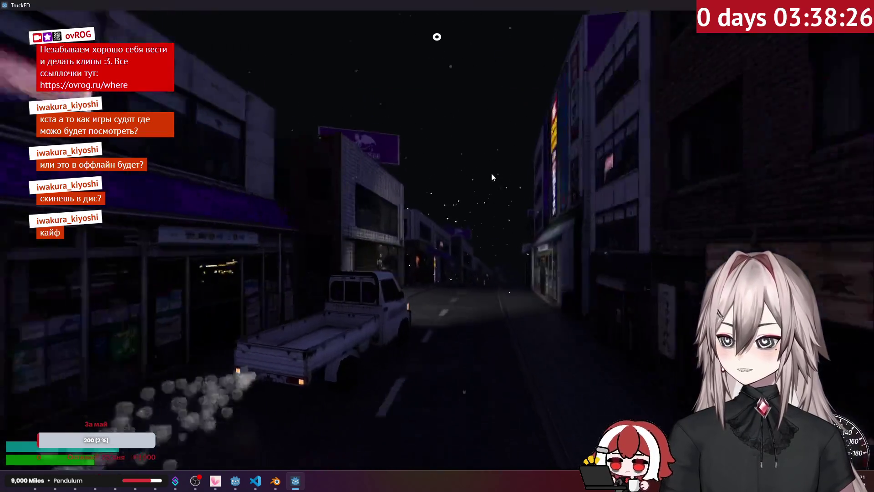
pyautogui.hotkey('alt', 'F4')
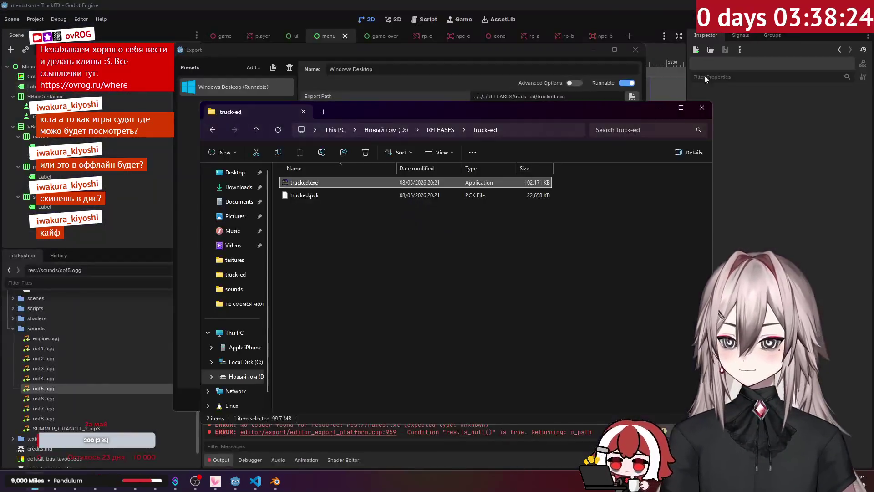
# Step: Relaunch trucked.exe for a second test drive, quit it, and return to Godot's Export window
pyautogui.doubleClick(385, 180)
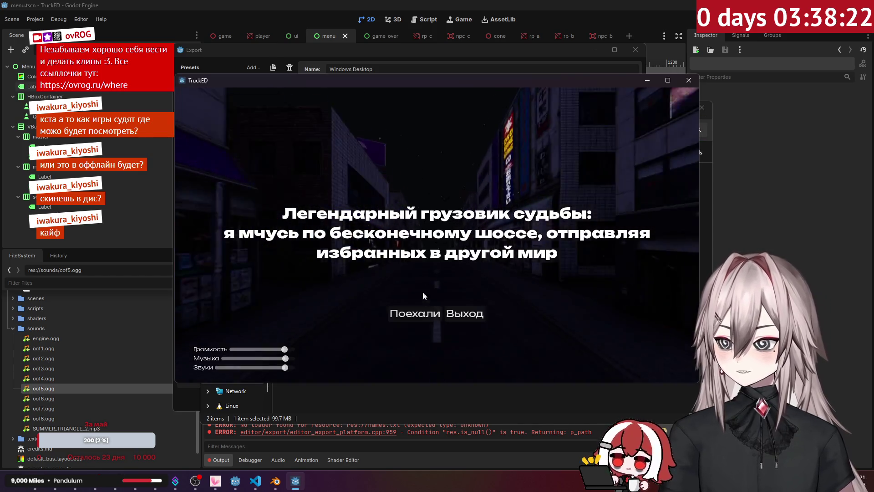
pyautogui.click(424, 314)
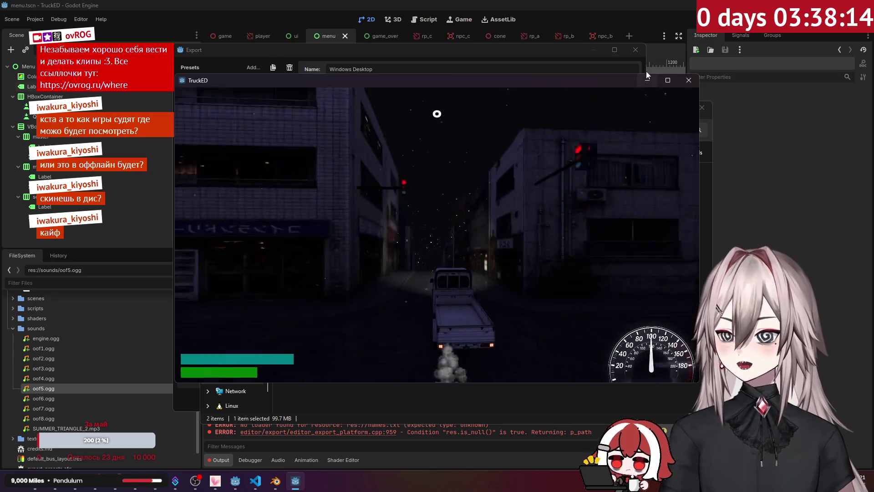
pyautogui.click(665, 81)
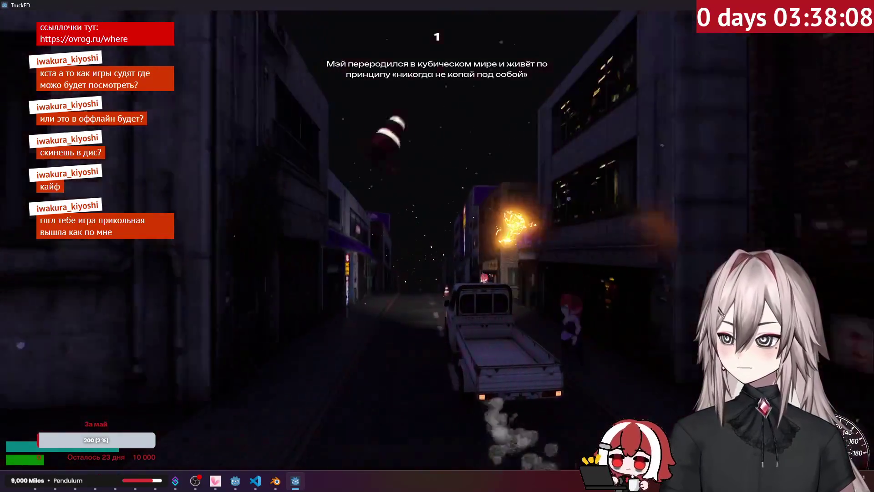
pyautogui.hotkey('alt', 'F4')
pyautogui.click(498, 224)
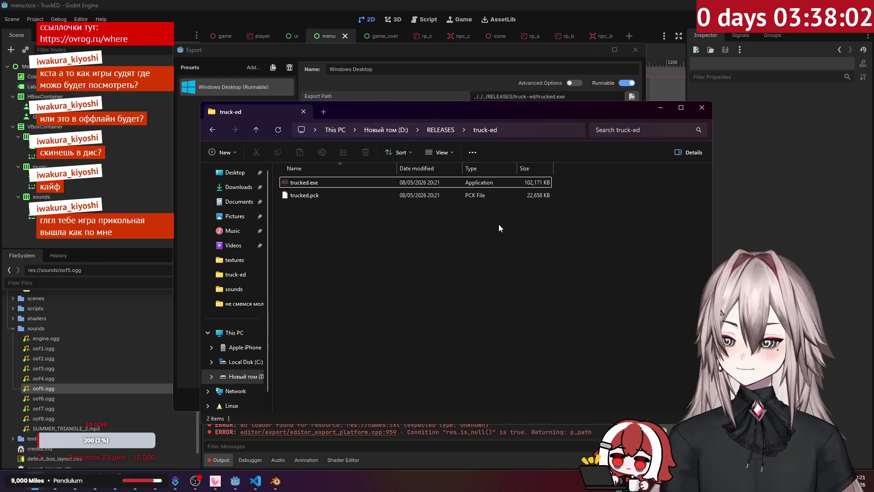
pyautogui.click(466, 58)
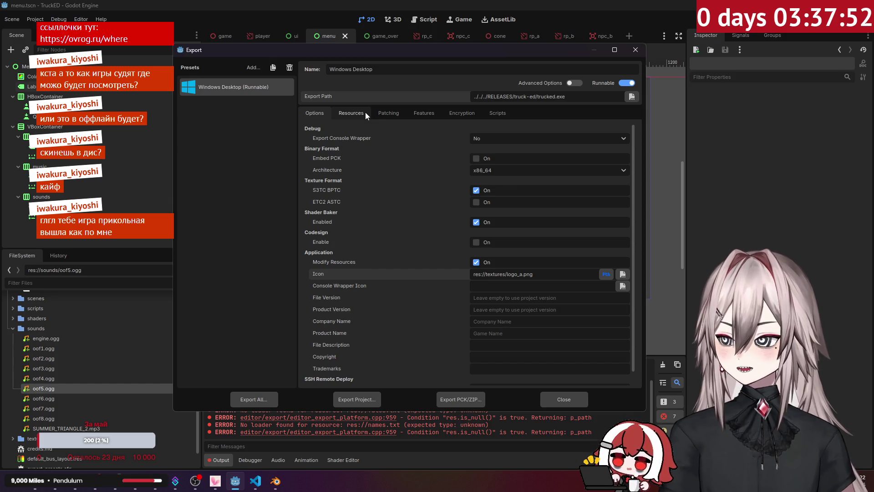
# Step: Close Export and review Display > Window settings, keeping Windowed, keep aspect and fractional scale
pyautogui.click(635, 50)
pyautogui.click(35, 20)
pyautogui.click(50, 29)
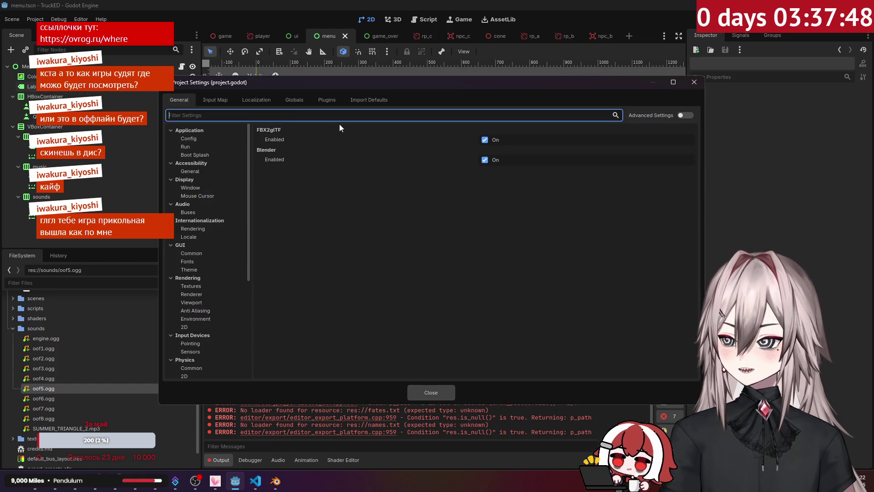
pyautogui.click(203, 188)
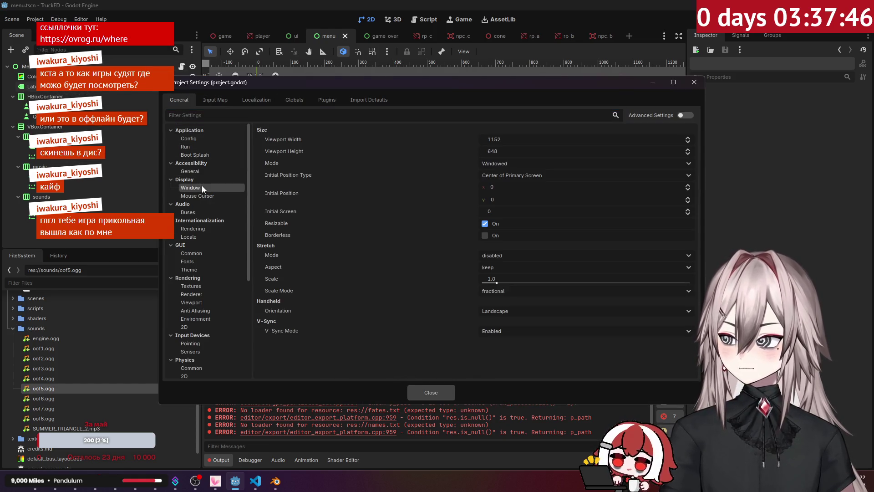
pyautogui.click(530, 165)
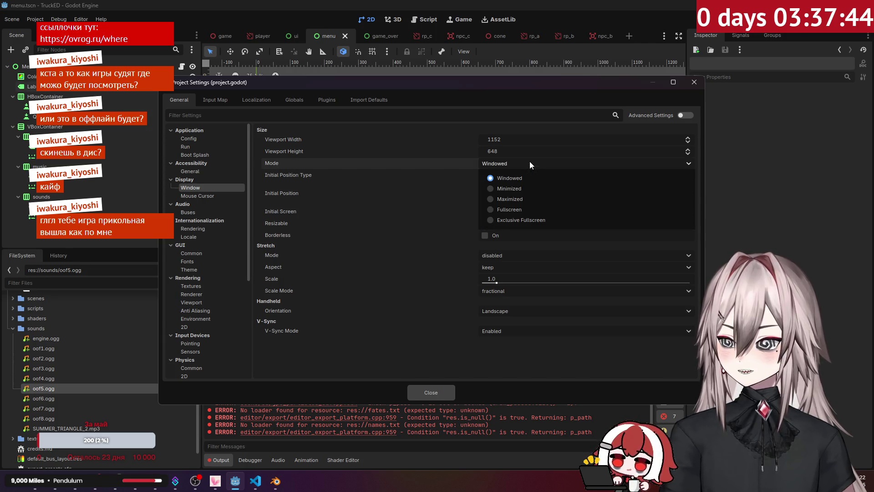
pyautogui.click(530, 165)
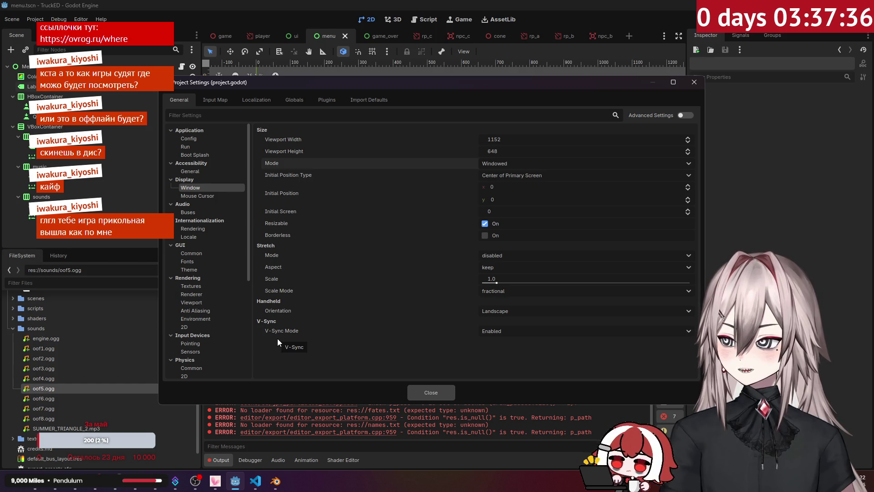
pyautogui.click(512, 271)
pyautogui.click(512, 271)
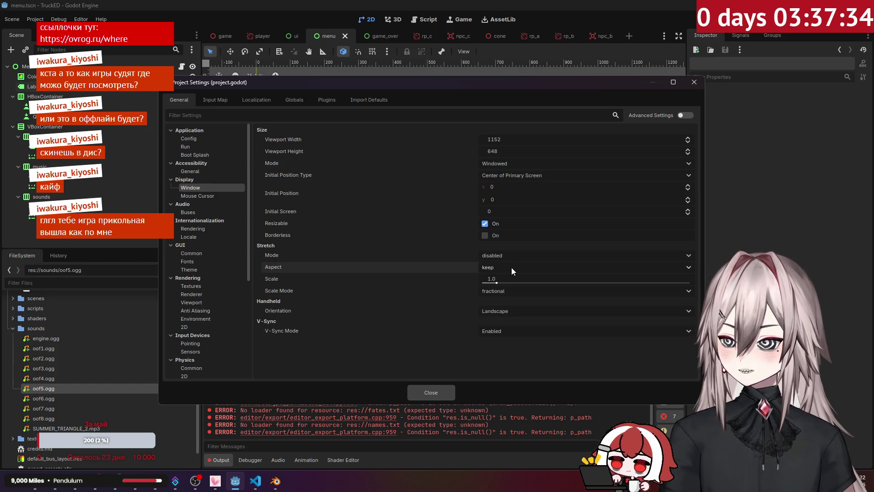
pyautogui.click(513, 295)
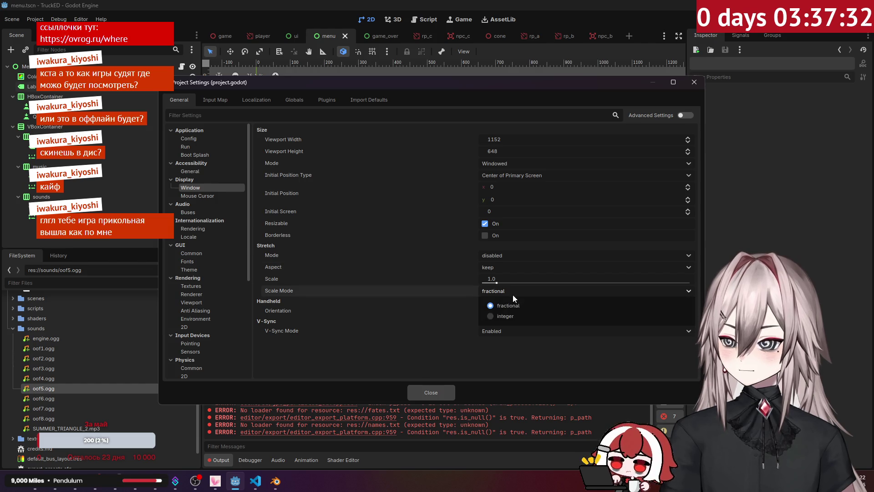
pyautogui.click(513, 298)
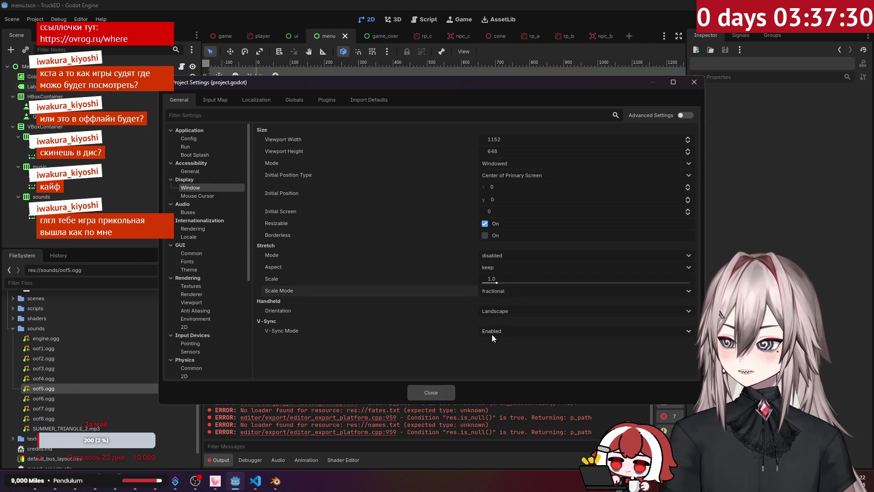
# Step: Set Stretch Mode to canvas_items and close Project Settings
pyautogui.click(504, 256)
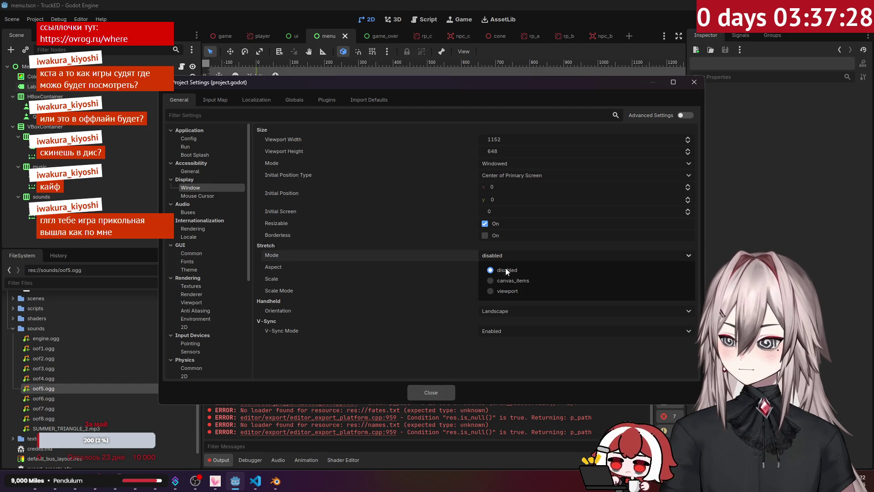
pyautogui.click(396, 260)
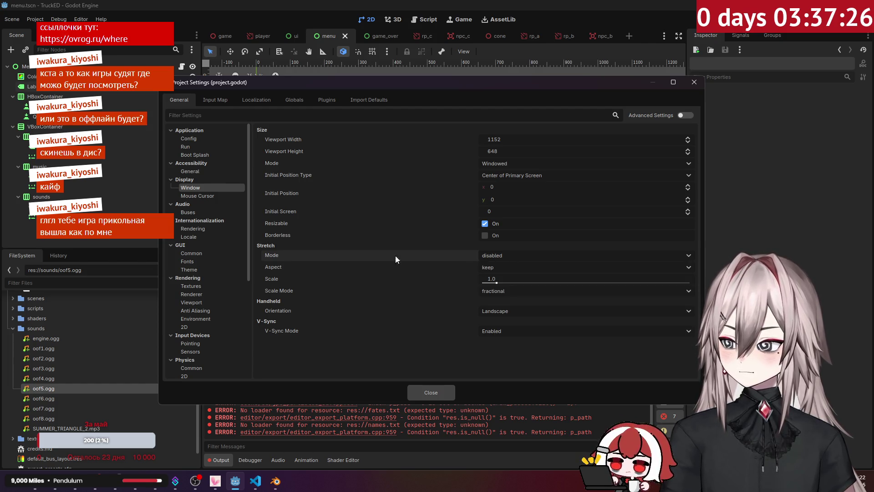
pyautogui.moveTo(281, 258)
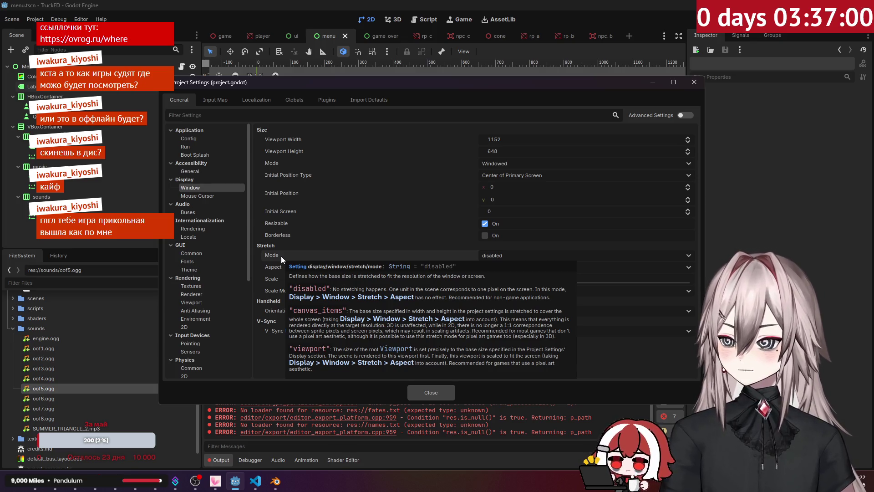
pyautogui.click(517, 255)
pyautogui.click(520, 280)
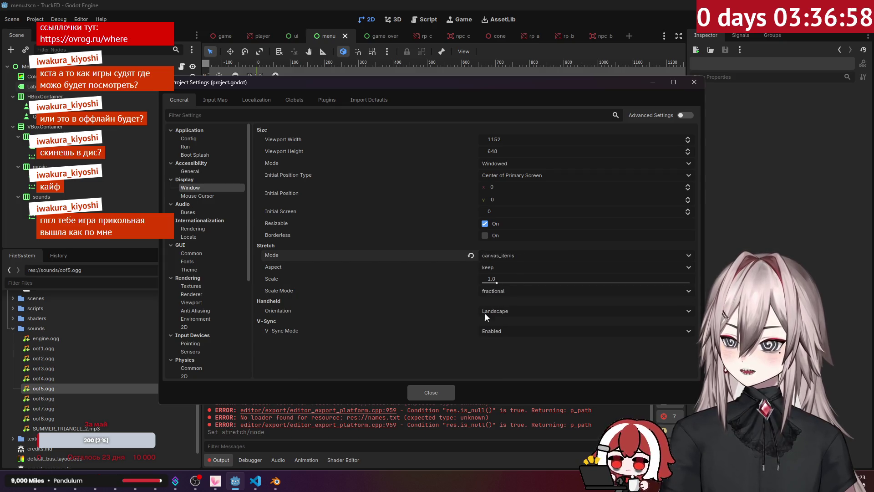
pyautogui.click(451, 393)
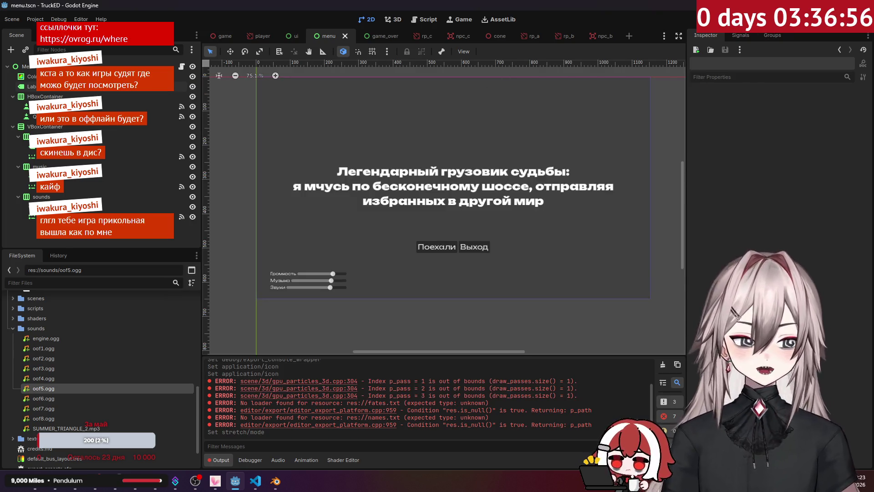
pyautogui.press('F5')
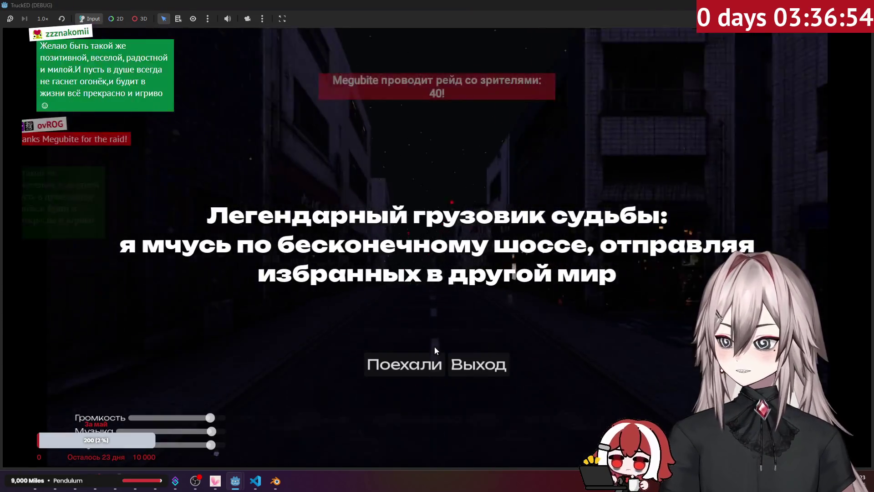
pyautogui.click(427, 361)
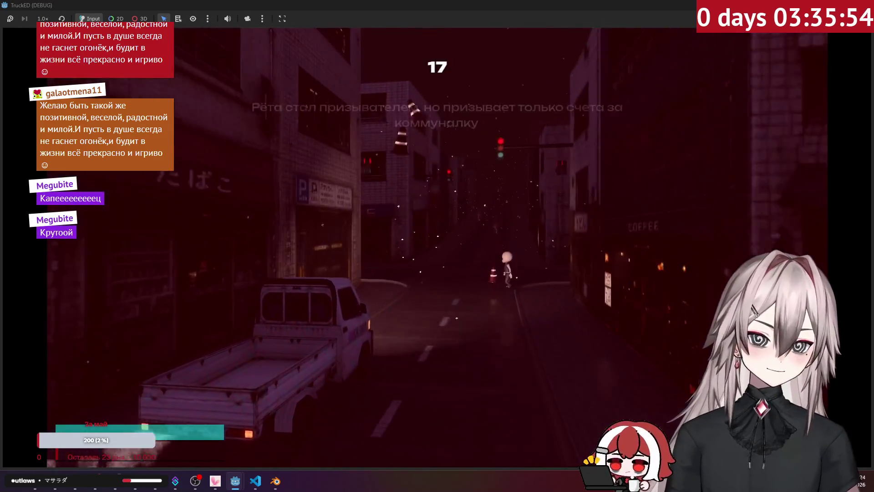
pyautogui.press('F8')
pyautogui.moveTo(135, 481)
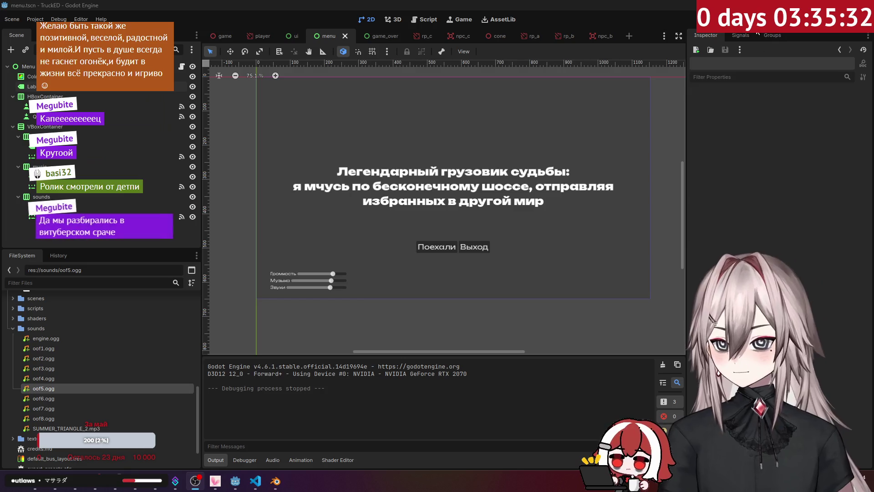
pyautogui.click(747, 23)
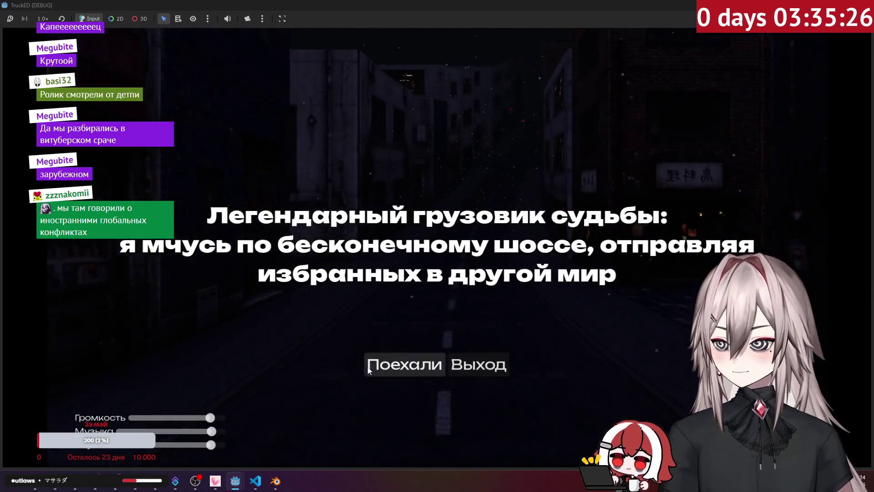
pyautogui.click(216, 418)
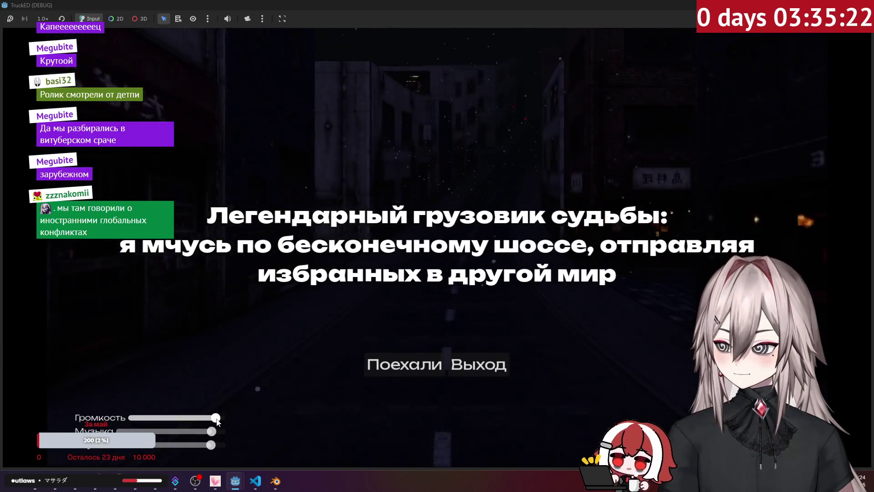
pyautogui.click(135, 481)
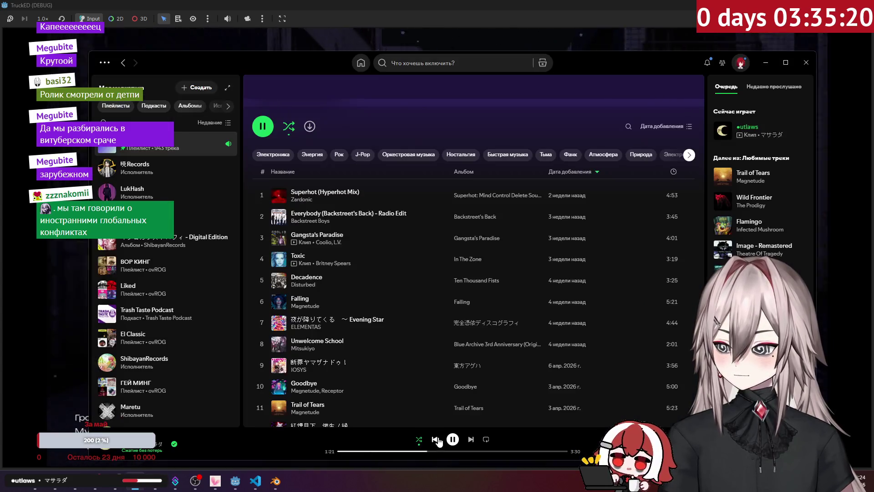
pyautogui.click(765, 63)
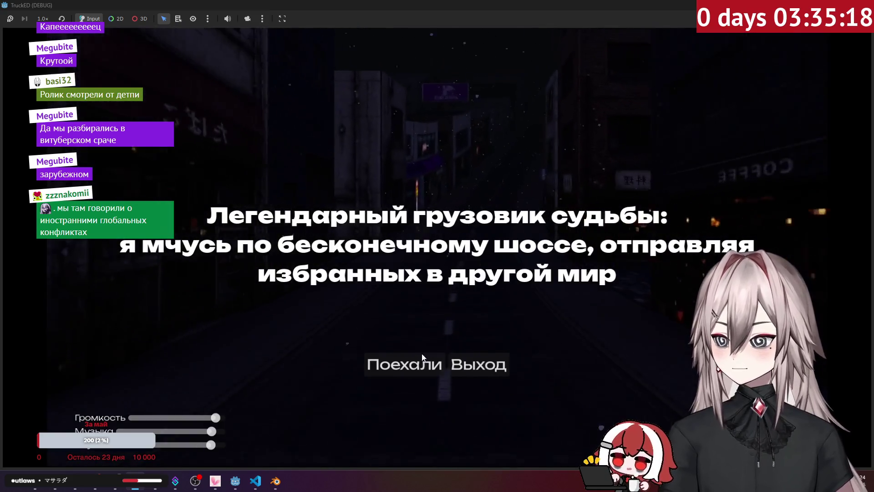
pyautogui.click(416, 365)
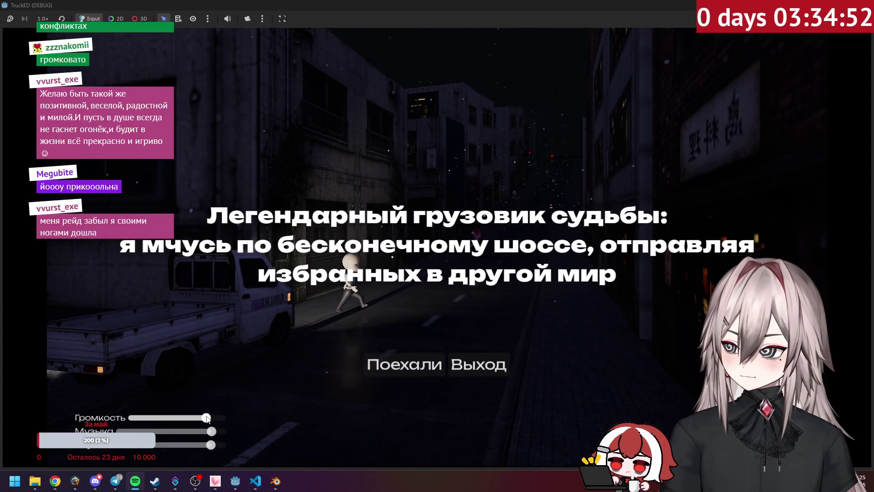
pyautogui.click(417, 359)
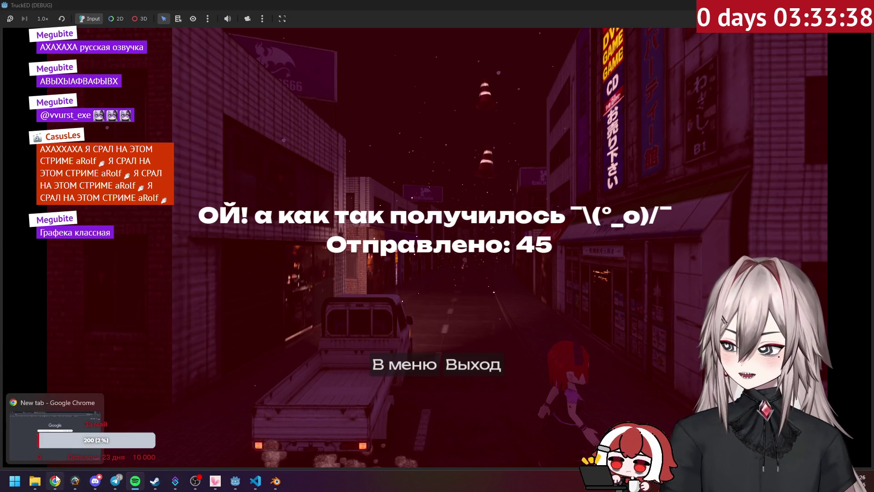
pyautogui.click(487, 362)
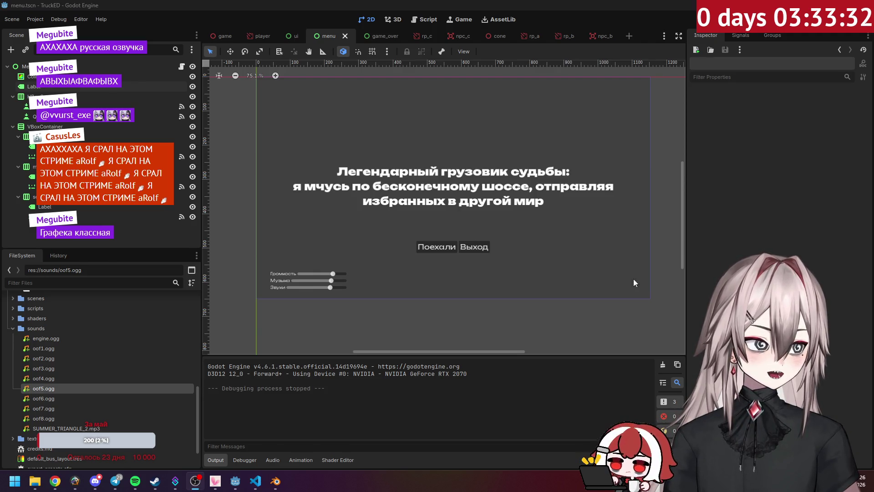
# Step: Minimize the music player and go to the ChatGPT site in the browser
pyautogui.hotkey('alt', 'Tab')
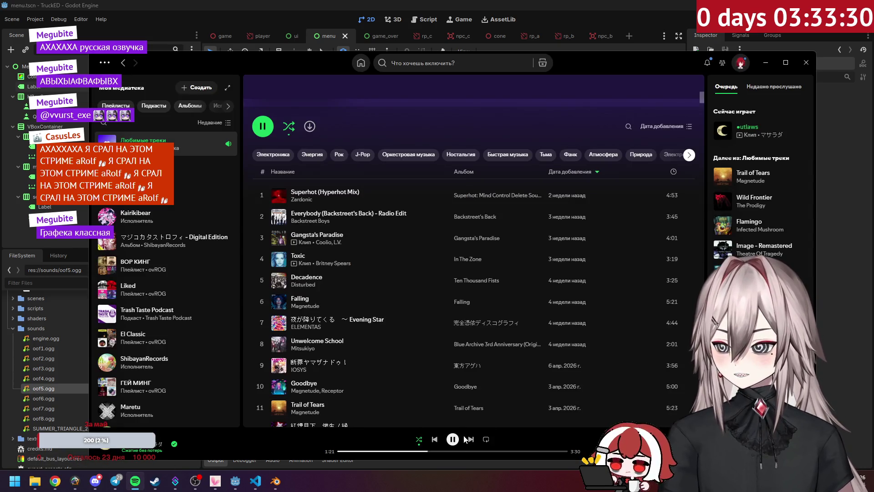
pyautogui.click(765, 62)
pyautogui.click(54, 481)
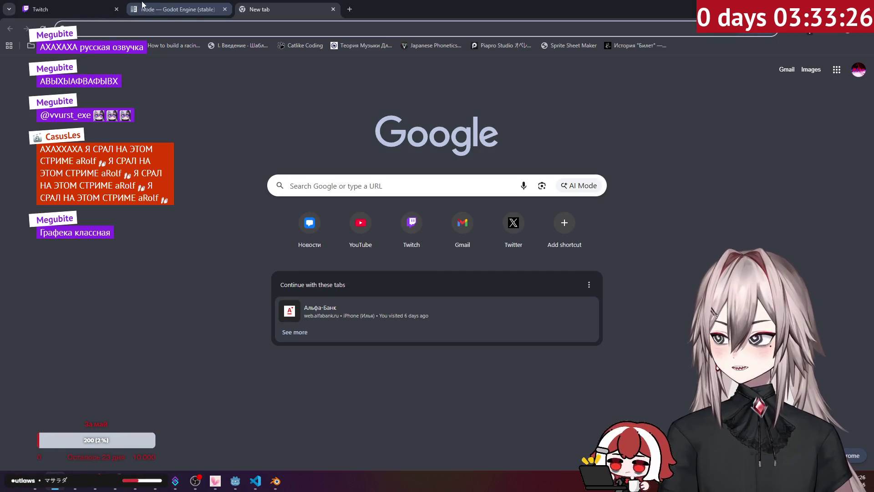
pyautogui.click(281, 27)
pyautogui.write('chatgpt.com')
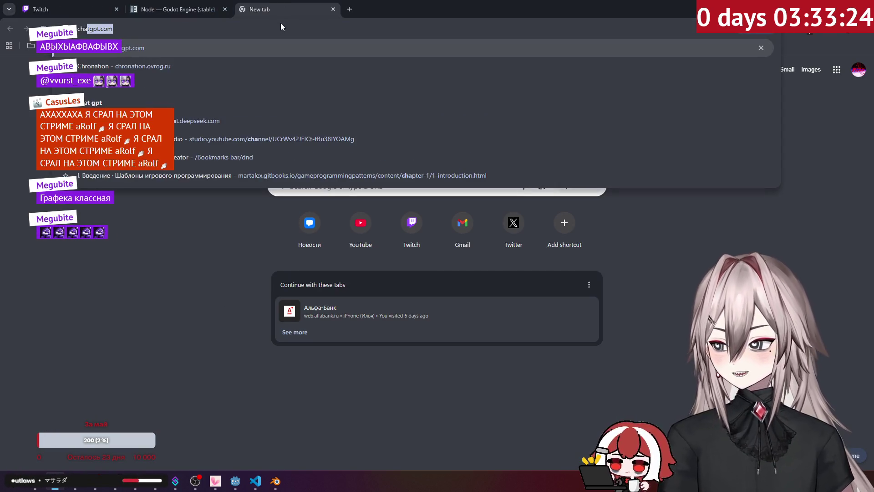
pyautogui.press('Return')
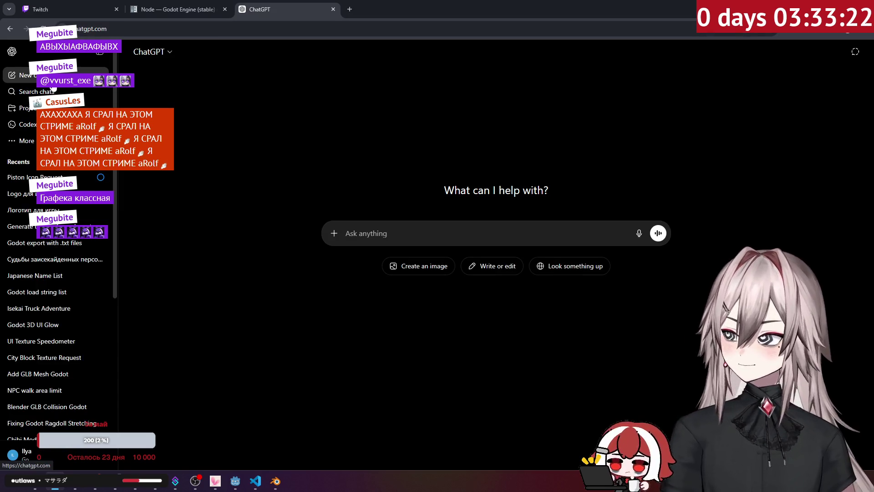
# Step: Review the big-rig and mini truck logos in the Логотип для игры chat, then return to Godot
pyautogui.click(31, 210)
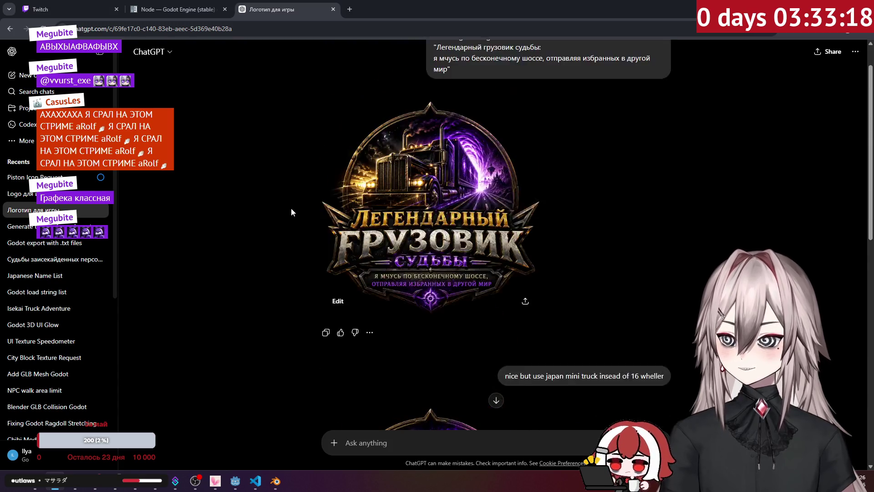
pyautogui.click(395, 210)
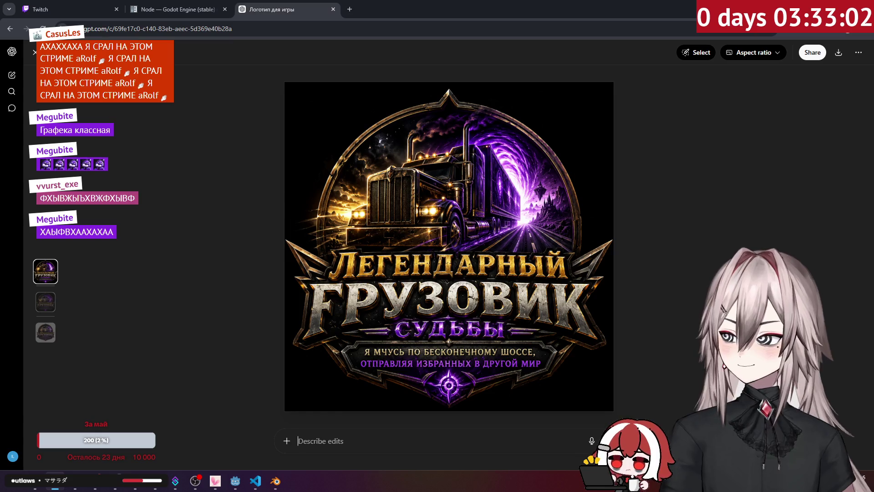
pyautogui.click(278, 194)
pyautogui.scroll(-4, 279, 199)
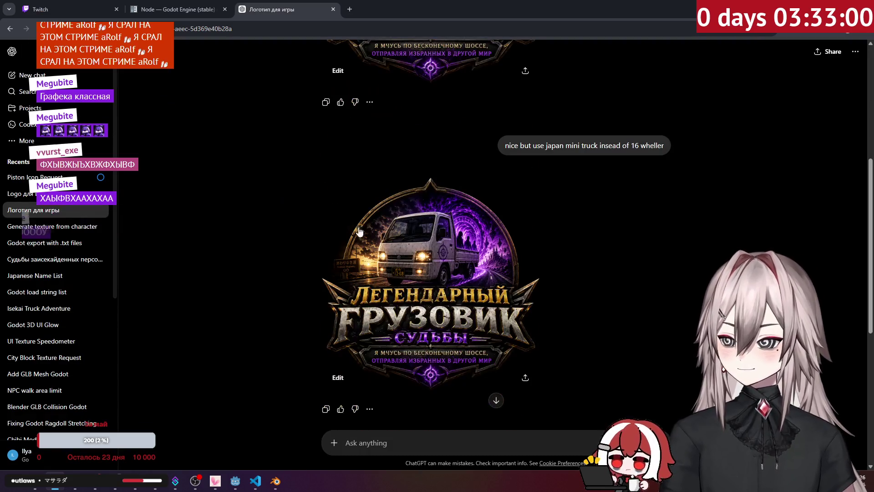
pyautogui.click(333, 233)
pyautogui.click(33, 54)
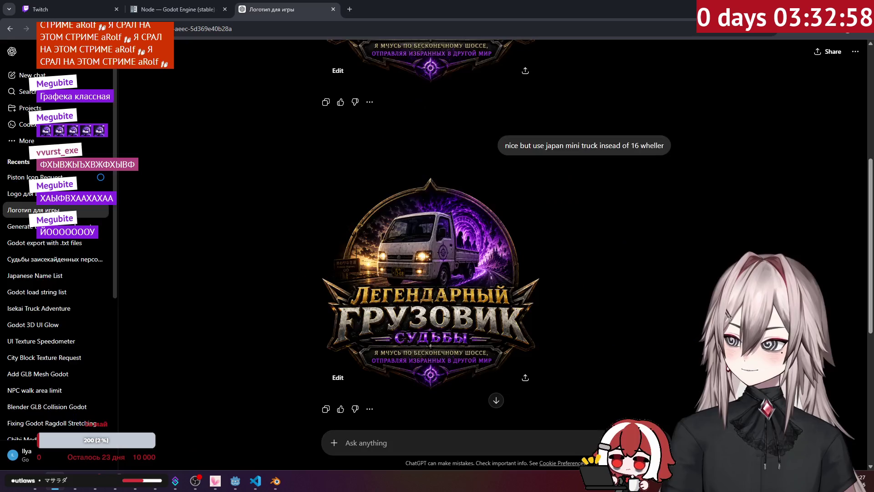
pyautogui.scroll(6, 282, 186)
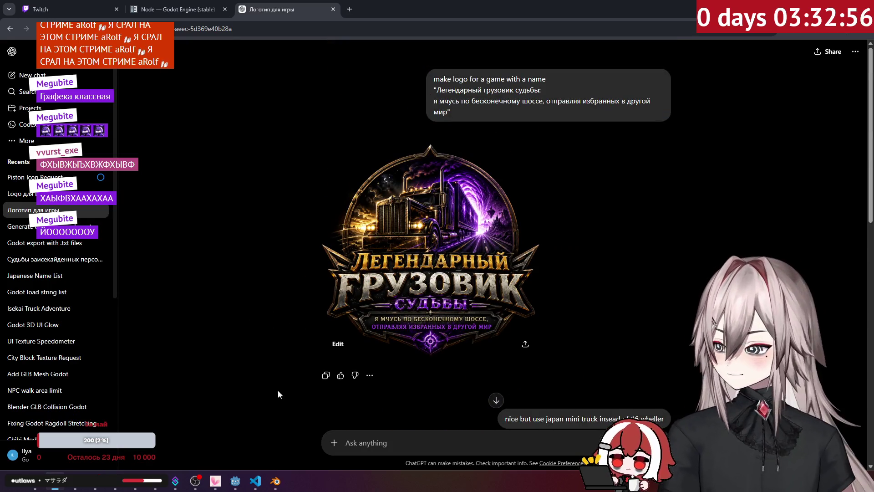
pyautogui.click(235, 481)
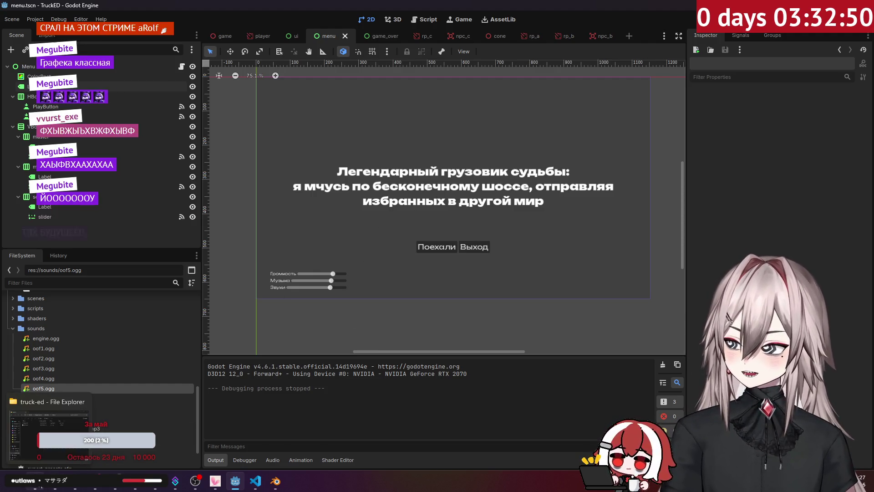
pyautogui.click(39, 486)
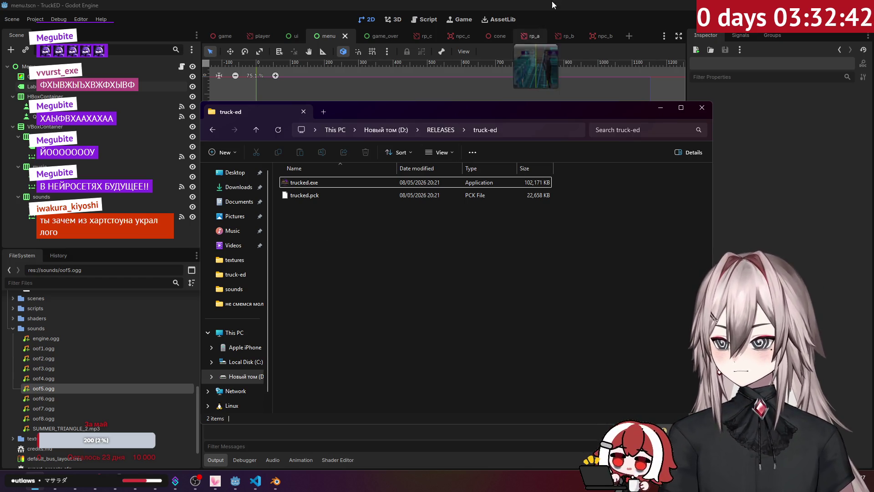
# Step: Hide the truck-ed File Explorer window and switch to the rp_c scene in Godot
pyautogui.click(556, 18)
pyautogui.click(47, 488)
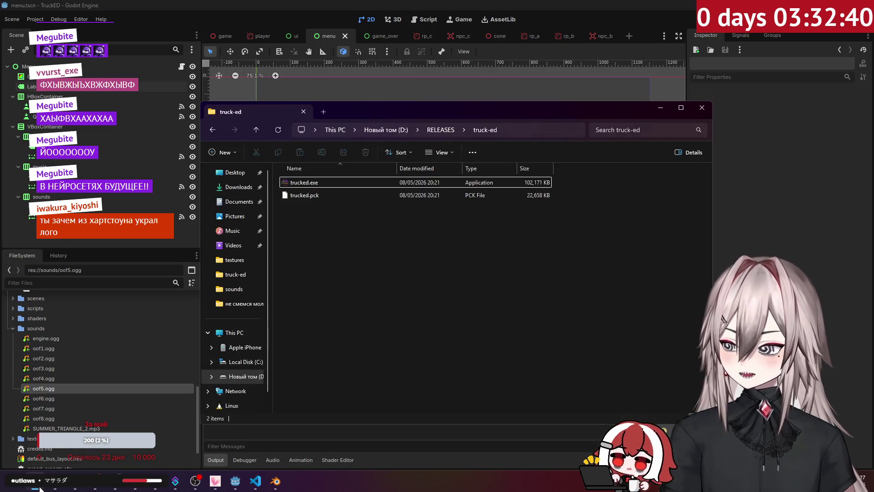
pyautogui.scroll(10, 73, 354)
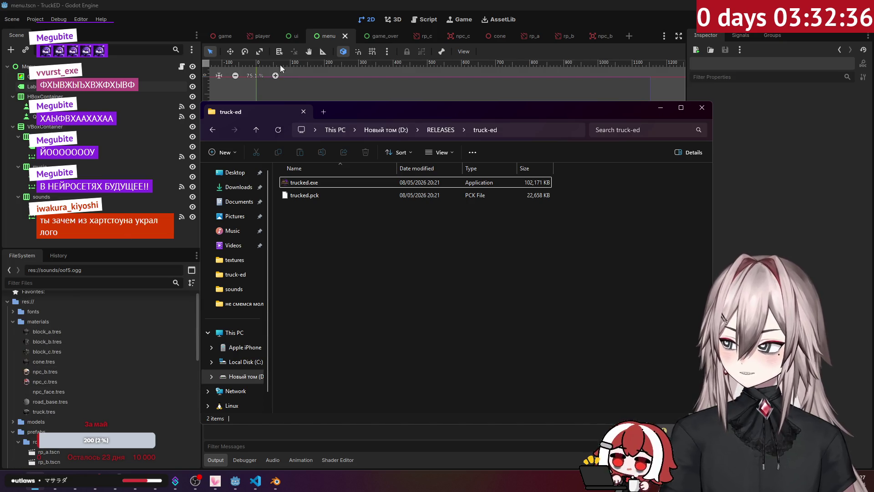
pyautogui.click(324, 15)
pyautogui.click(414, 36)
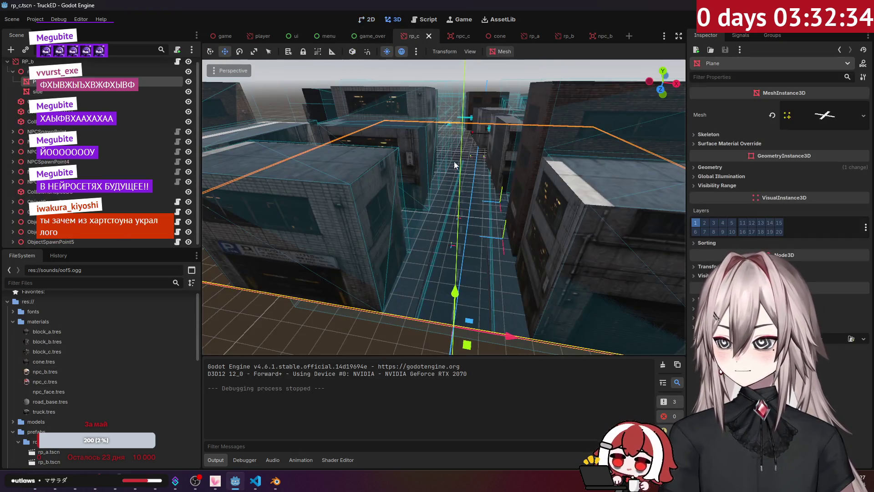
# Step: Fly the 3D camera down the rp_c street toward the intersection
pyautogui.press('w')
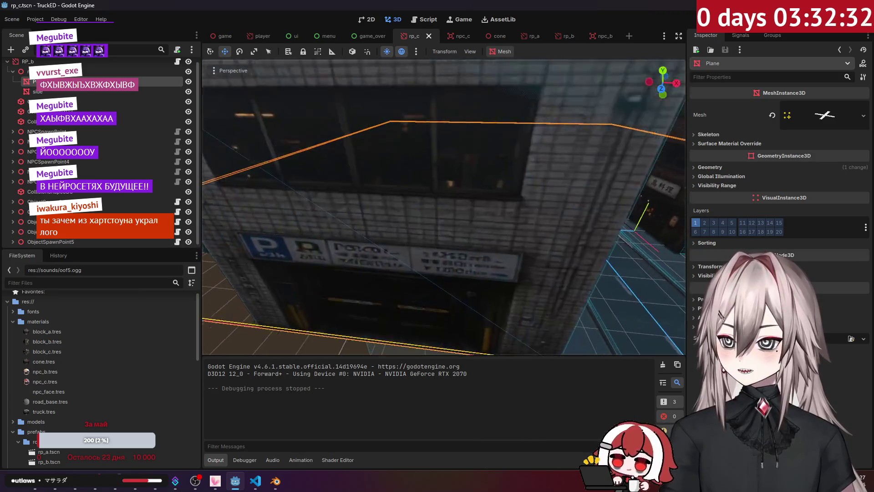
pyautogui.press('w')
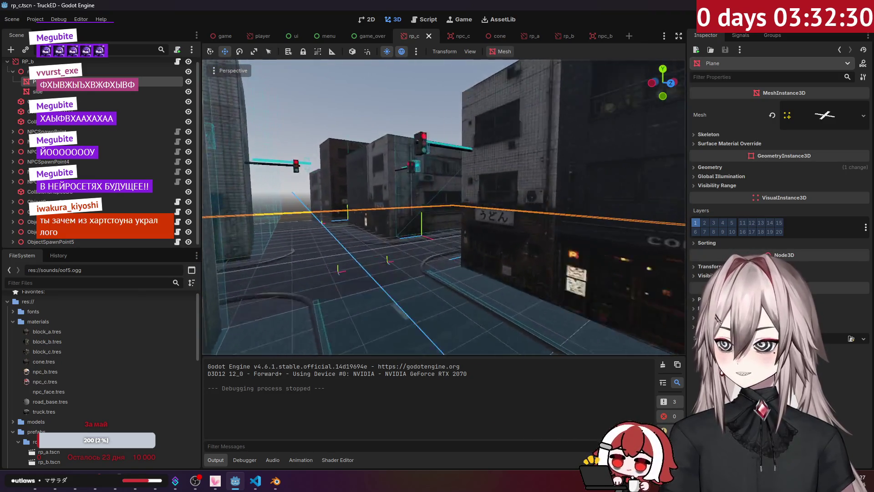
pyautogui.press('e')
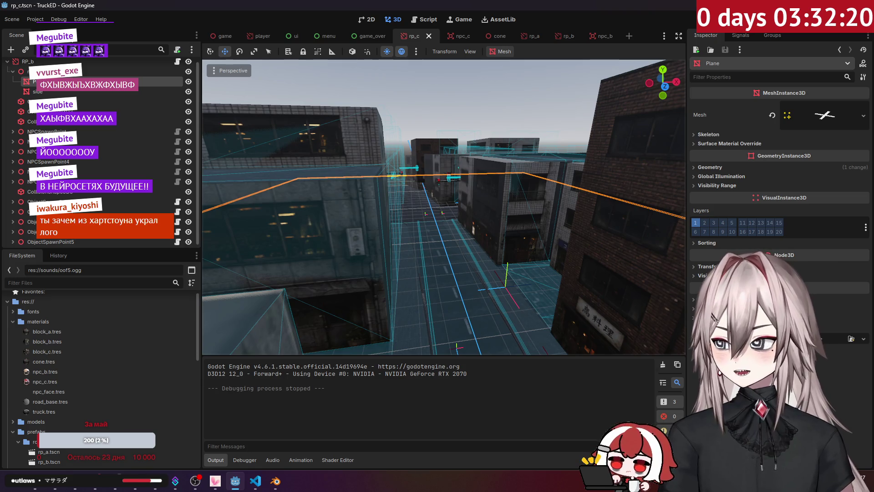
# Step: Glance at Project Settings, close them, and switch to Visual Studio Code
pyautogui.click(42, 20)
pyautogui.click(55, 31)
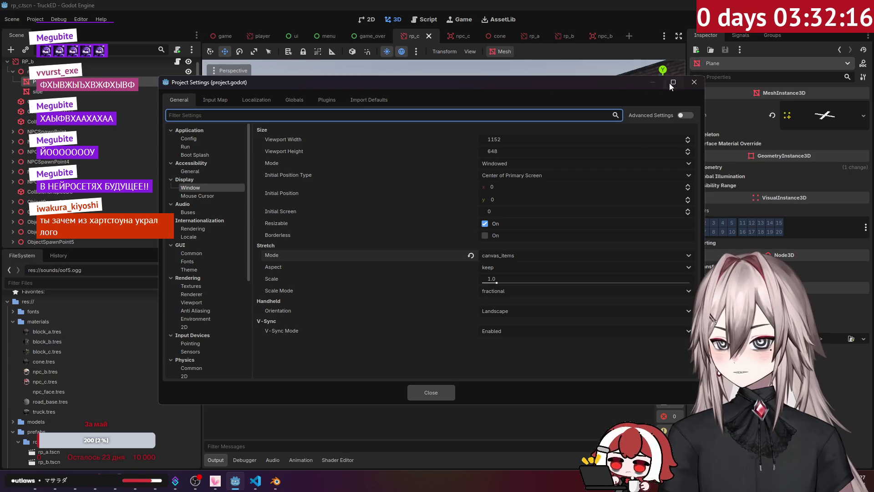
pyautogui.click(693, 82)
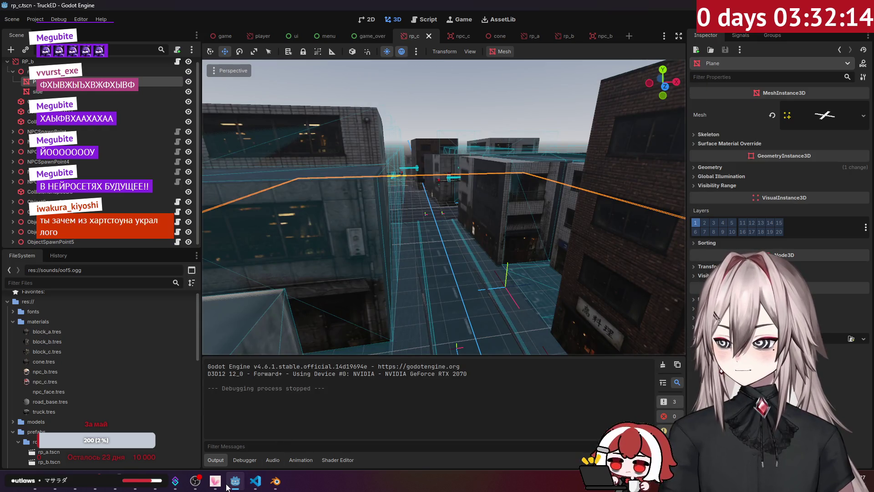
pyautogui.click(255, 480)
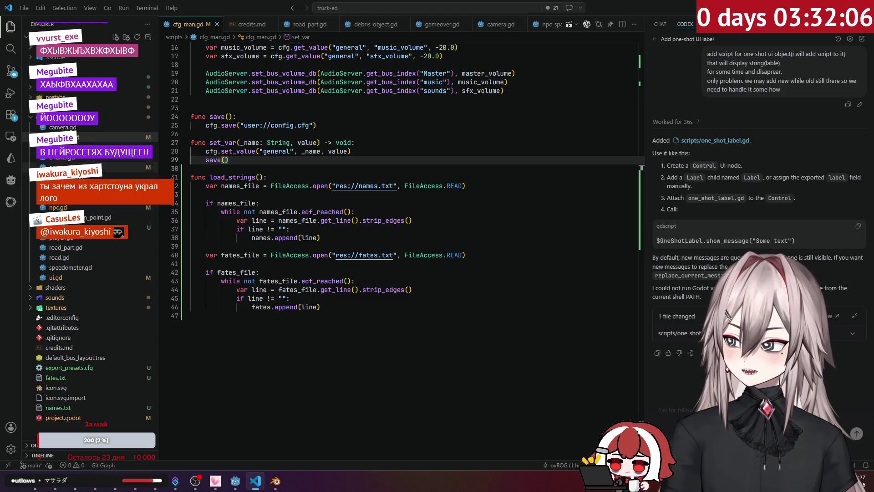
# Step: Open game.gd and menu.gd, then add blank lines after line 16 in _ready
pyautogui.click(59, 167)
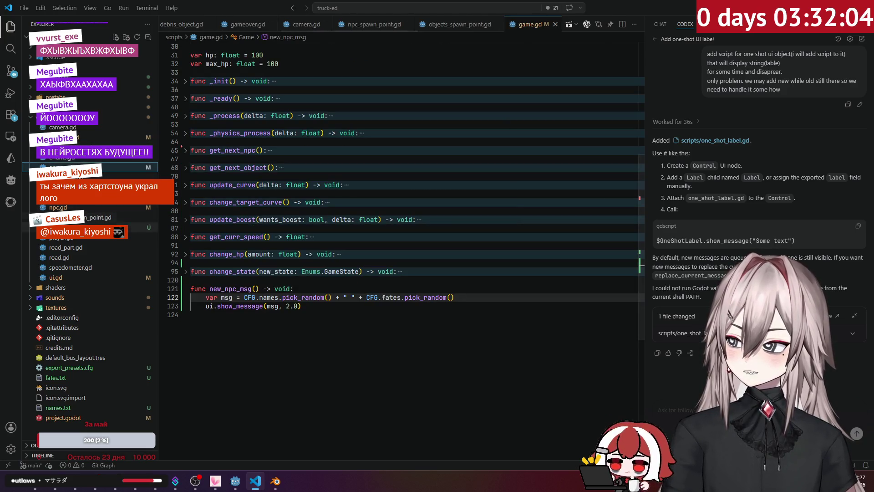
pyautogui.click(59, 187)
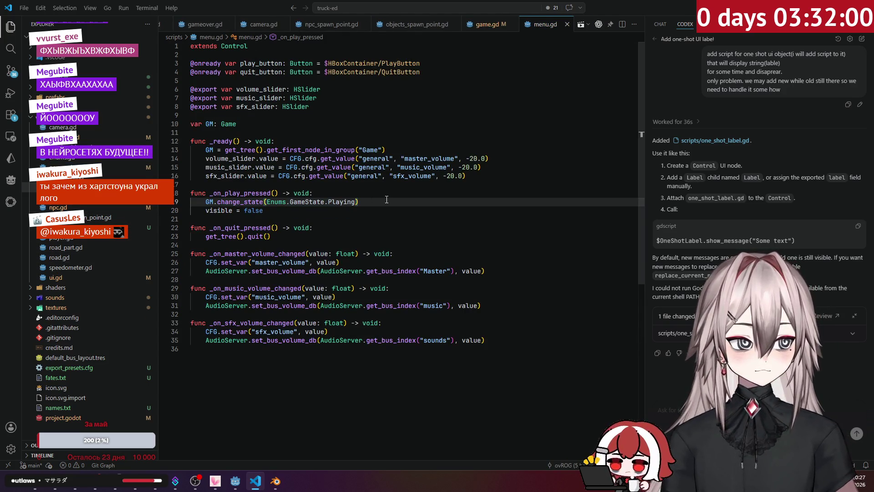
pyautogui.click(268, 212)
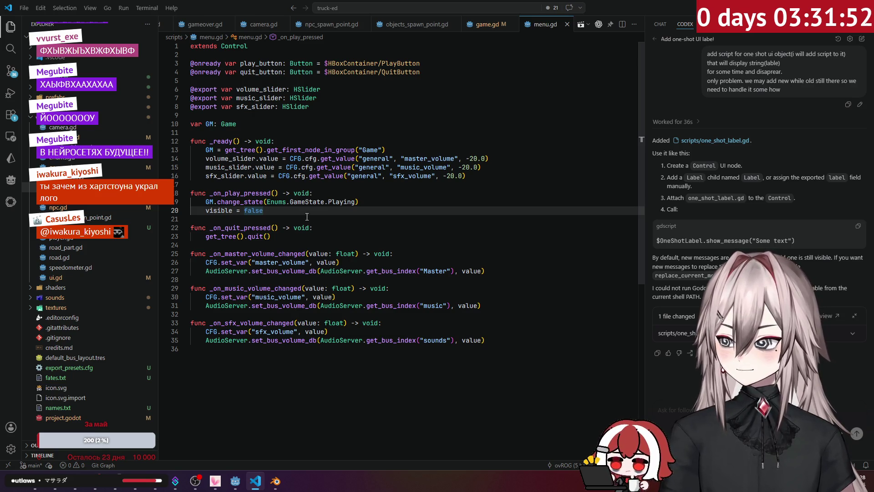
pyautogui.click(260, 193)
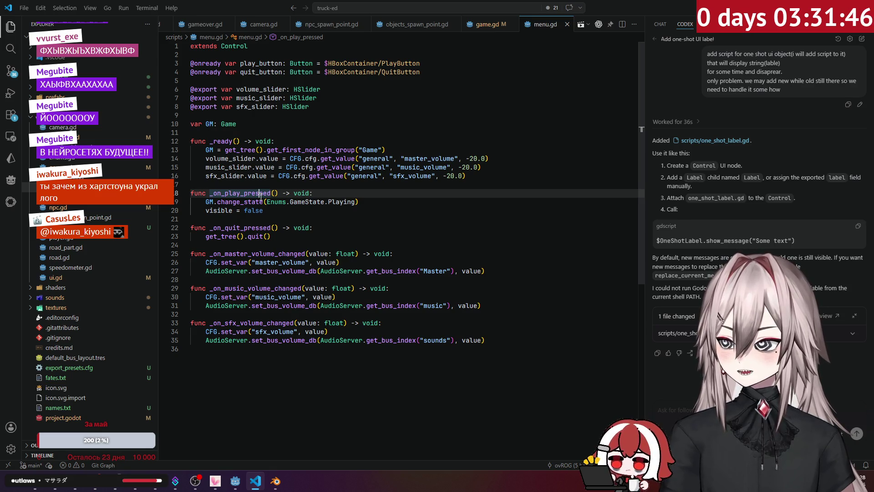
pyautogui.click(476, 176)
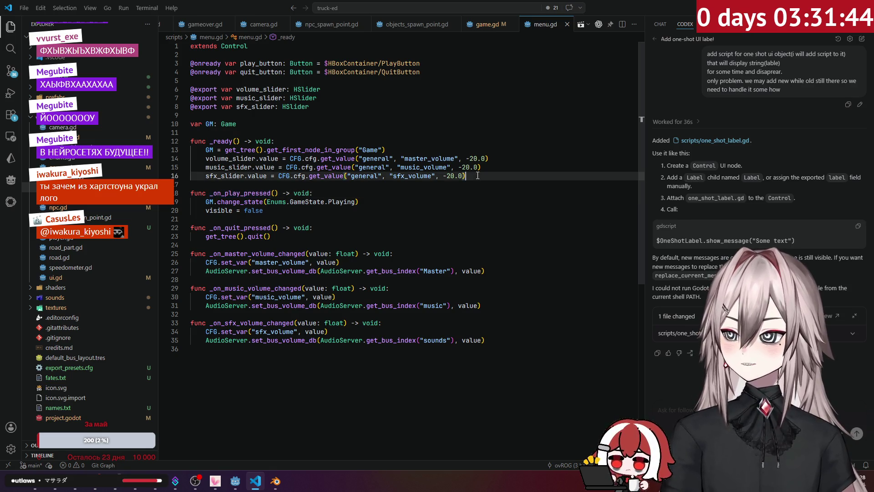
pyautogui.press('Return')
pyautogui.press('Return')
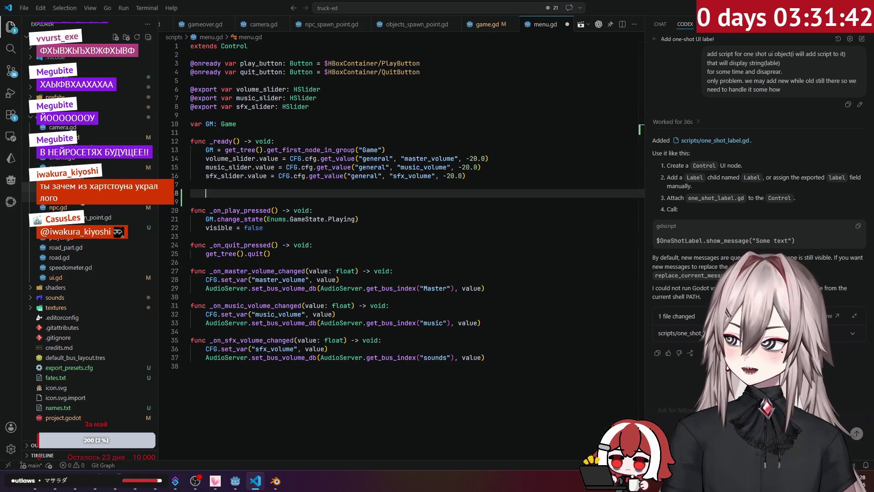
# Step: Copy player.gd's ui_cancel pause check into menu.gd, then remove the pasted lines
pyautogui.click(79, 239)
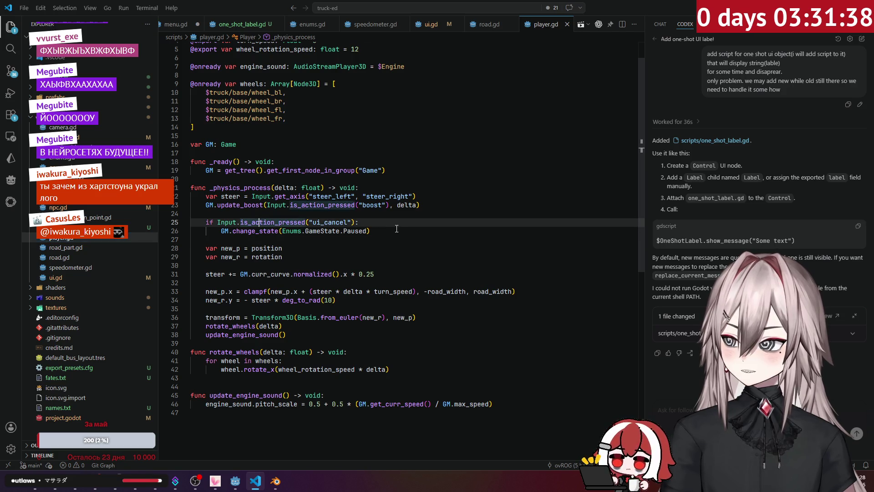
pyautogui.moveTo(370, 231); pyautogui.dragTo(240, 223)
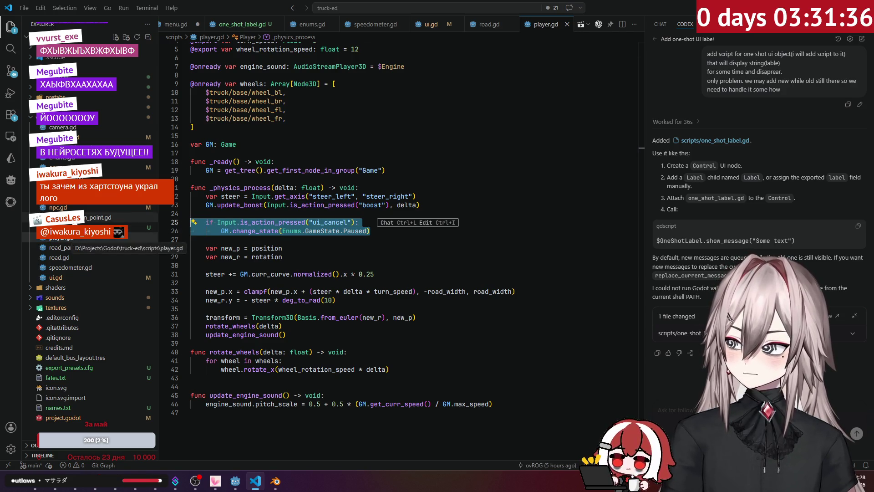
pyautogui.hotkey('ctrl', 'Tab')
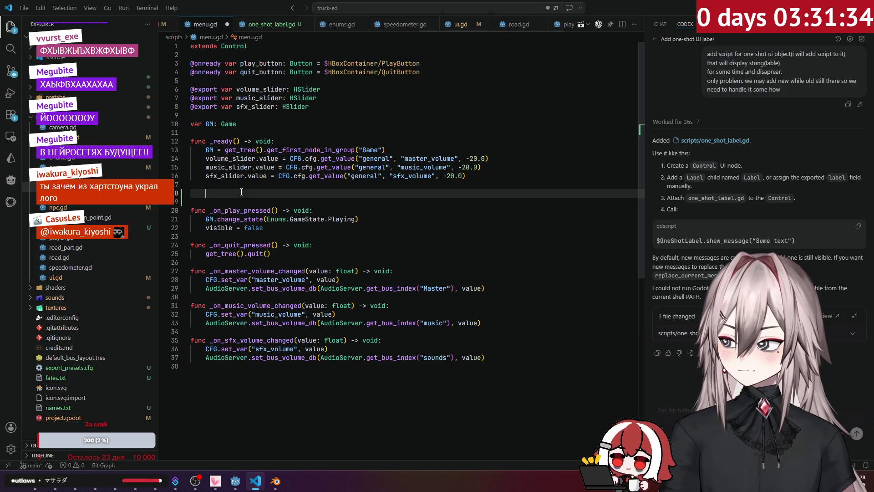
pyautogui.write('if Input.is_action_pressed("ui_cancel"): \t\tGM.change_state(Enums.GameState.Paused)')
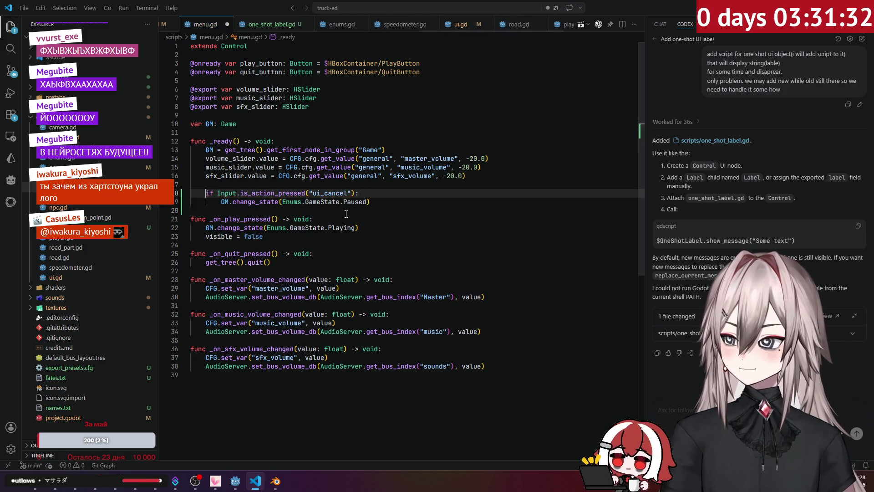
pyautogui.click(258, 201)
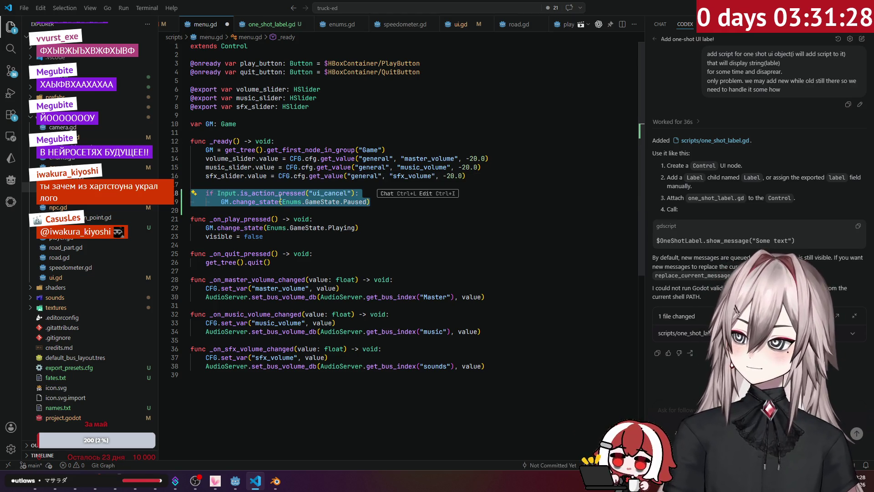
pyautogui.press('BackSpace')
pyautogui.press('Return')
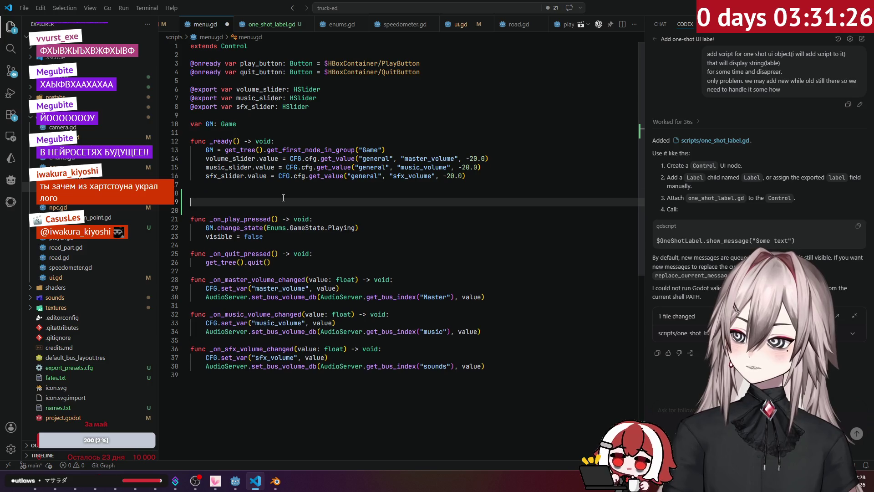
# Step: Create a _process function in menu.gd with the suggested ui_cancel body
pyautogui.write('func ')
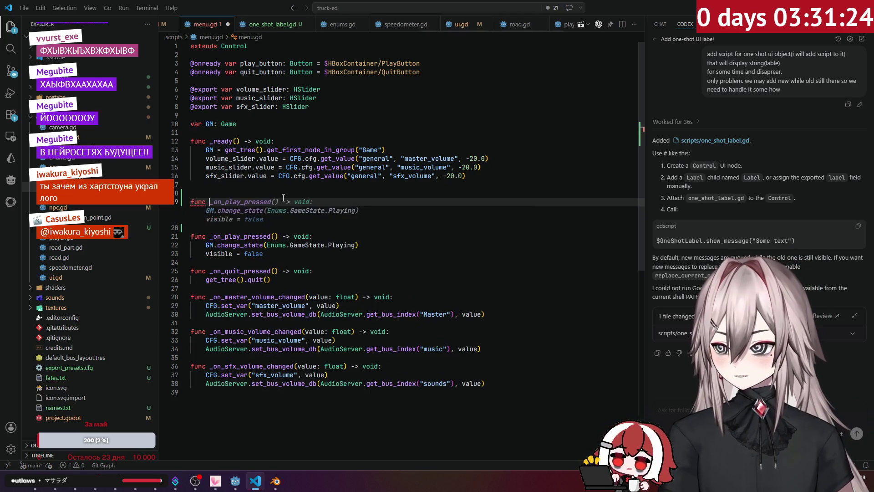
pyautogui.write('_on')
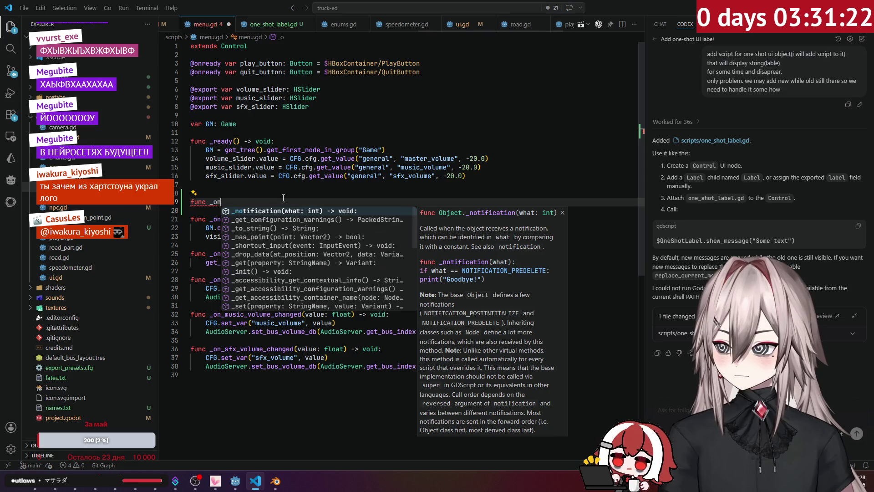
pyautogui.press('BackSpace')
pyautogui.press('BackSpace')
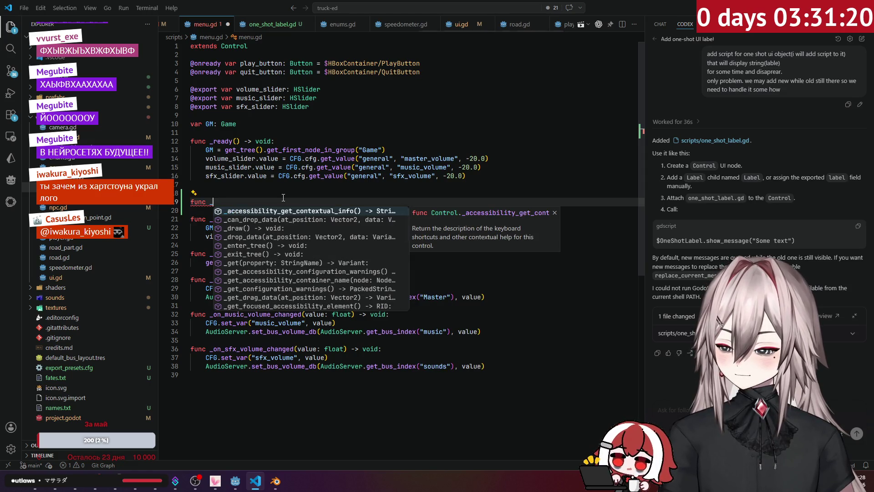
pyautogui.write('pro')
pyautogui.press('Return')
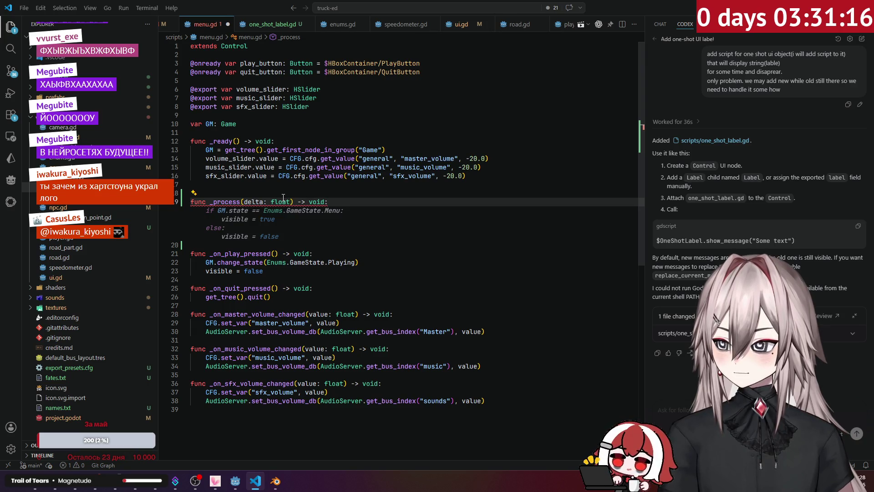
pyautogui.press('Return')
pyautogui.press('Tab')
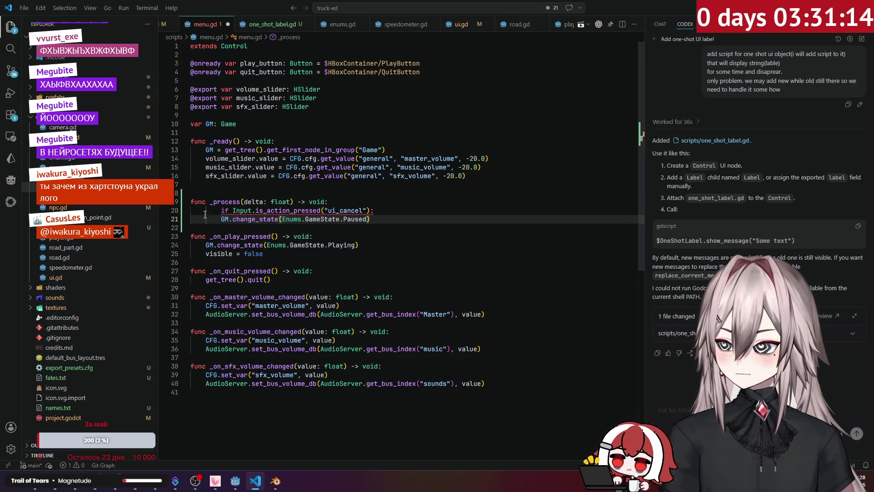
pyautogui.click(205, 212)
pyautogui.press('Delete')
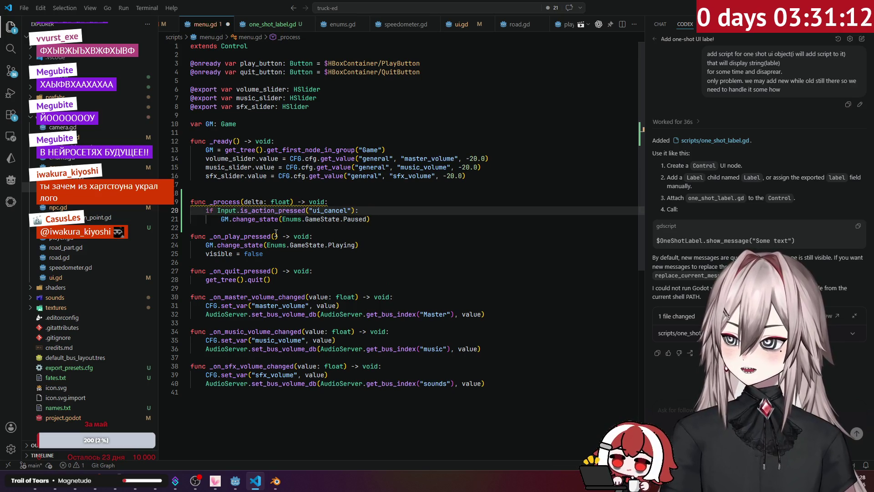
pyautogui.press('Return')
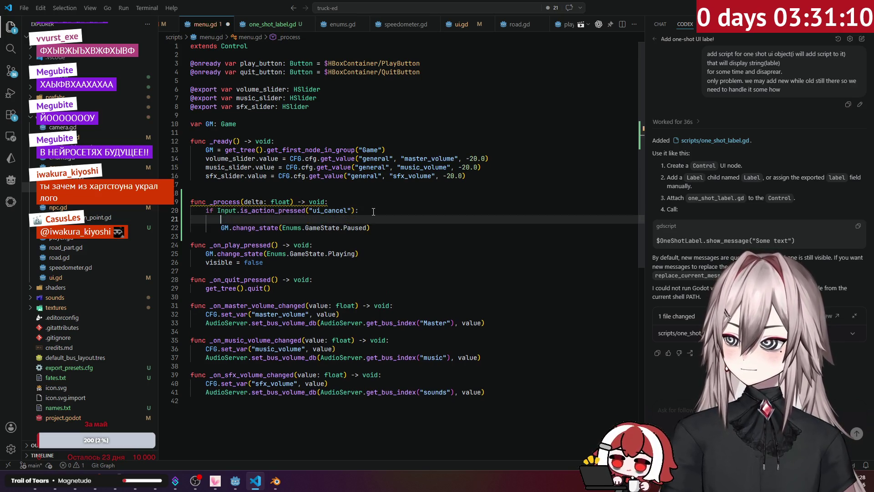
# Step: Check GM.state == Enums.GameState.Paused and change the state to Playing
pyautogui.write('if ')
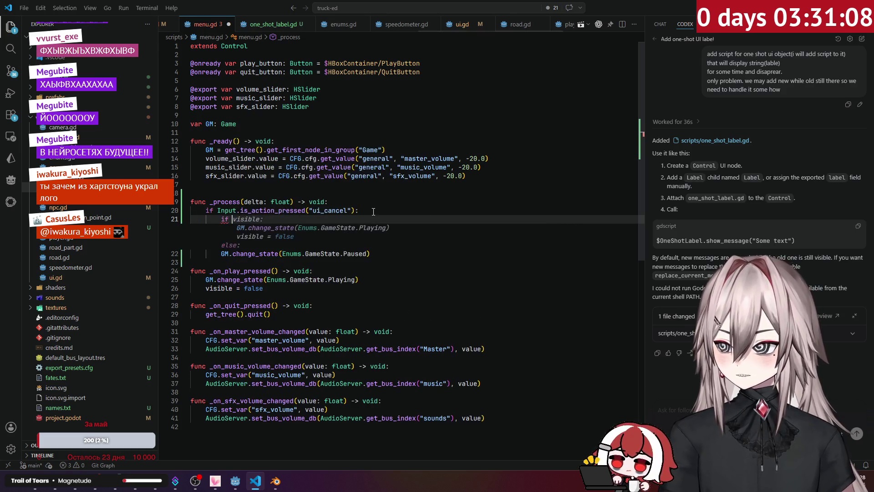
pyautogui.write('gm')
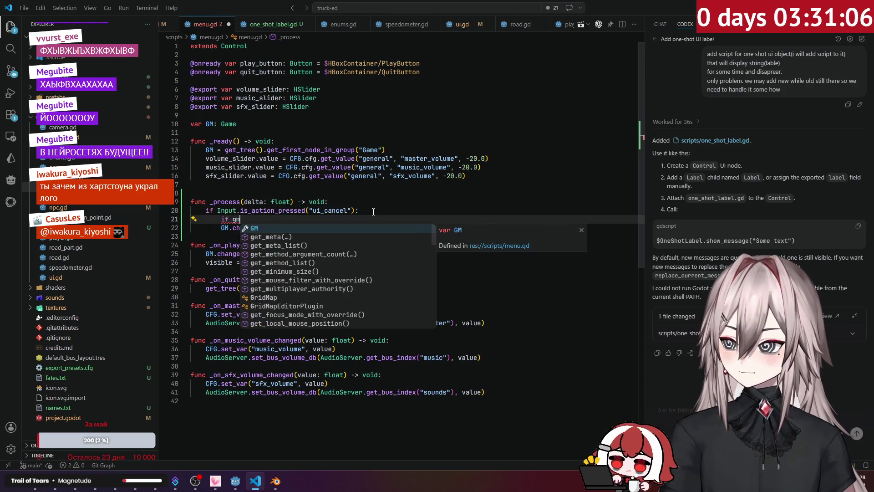
pyautogui.press('Tab')
pyautogui.write('.scene_file_path')
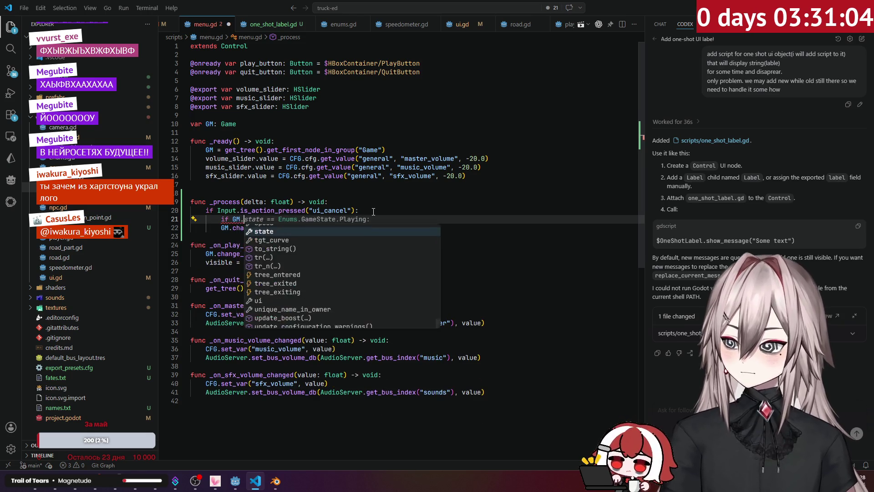
pyautogui.press('BackSpace')
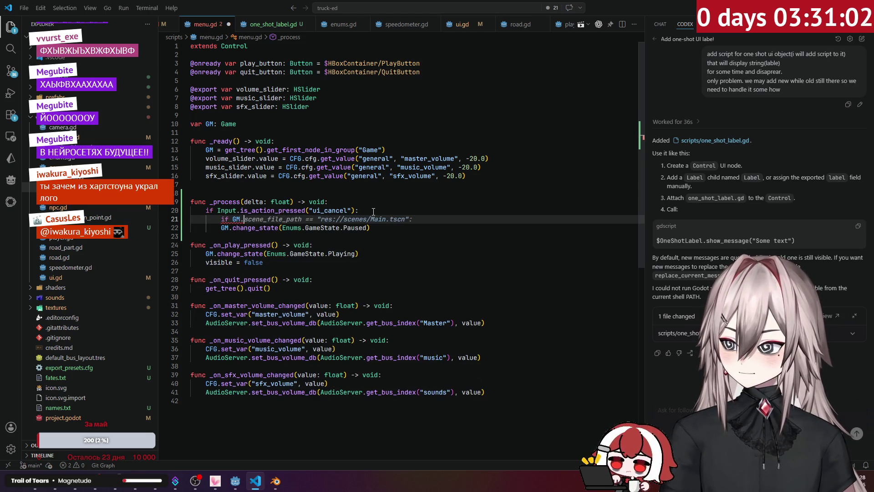
pyautogui.write('state ')
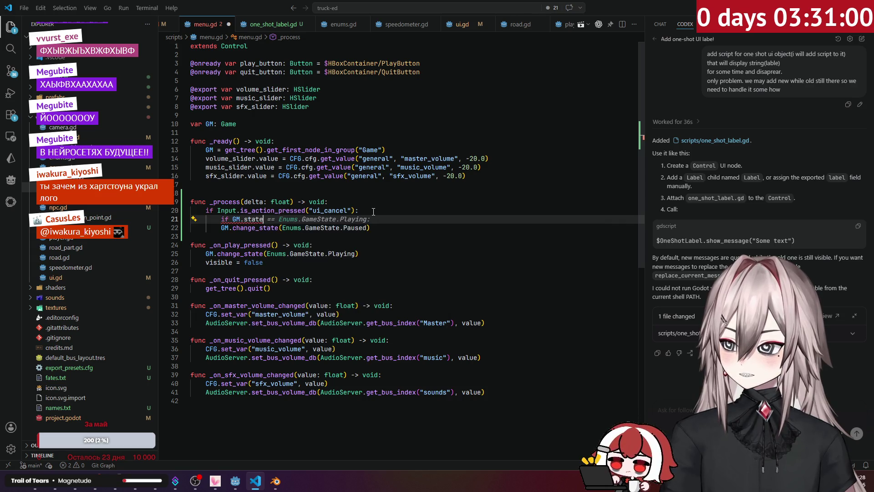
pyautogui.write('== Enums')
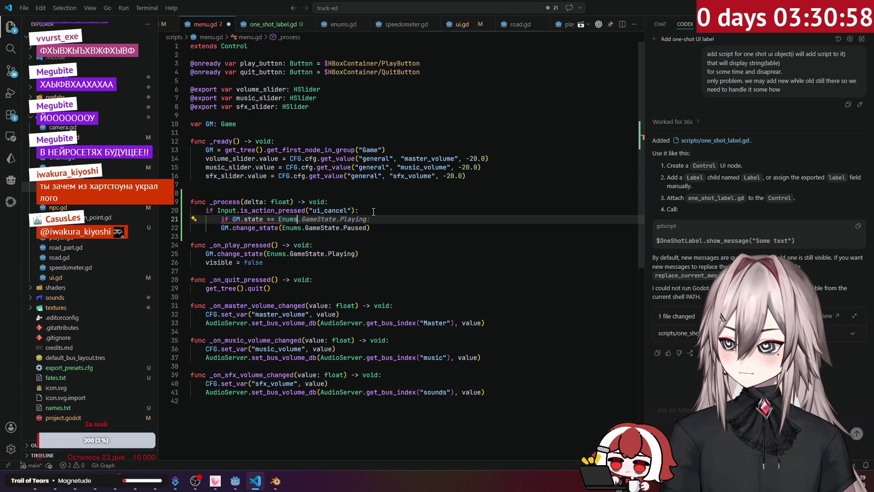
pyautogui.write('.GameState.')
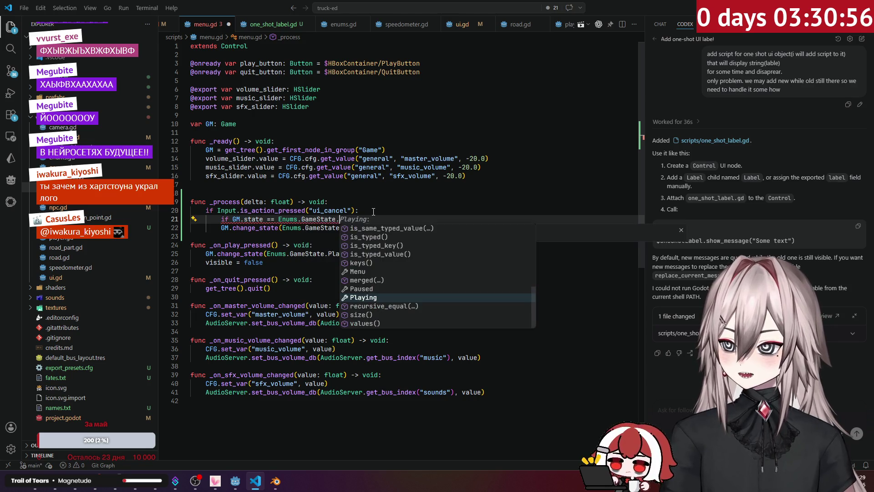
pyautogui.write('Paused')
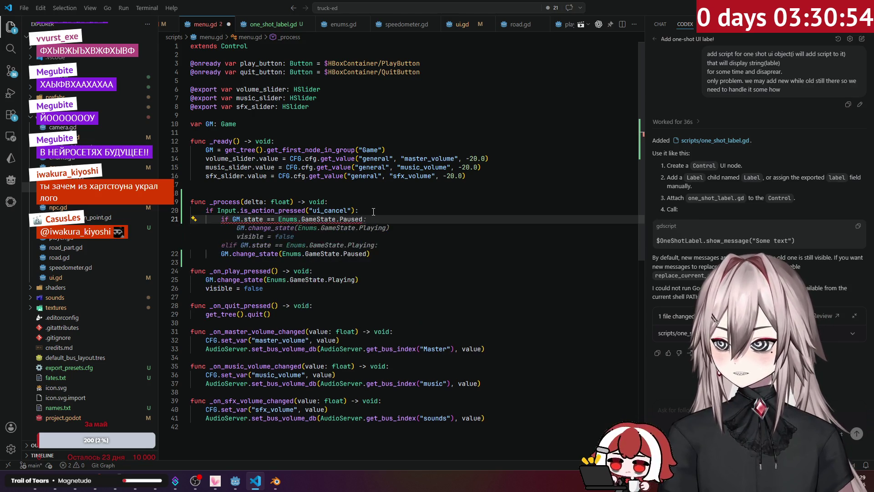
pyautogui.press('Escape')
pyautogui.click(221, 228)
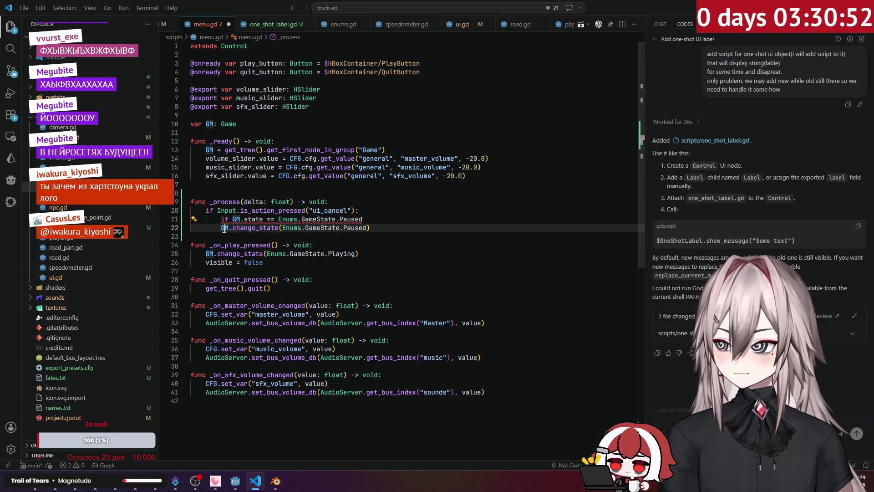
pyautogui.press('Tab')
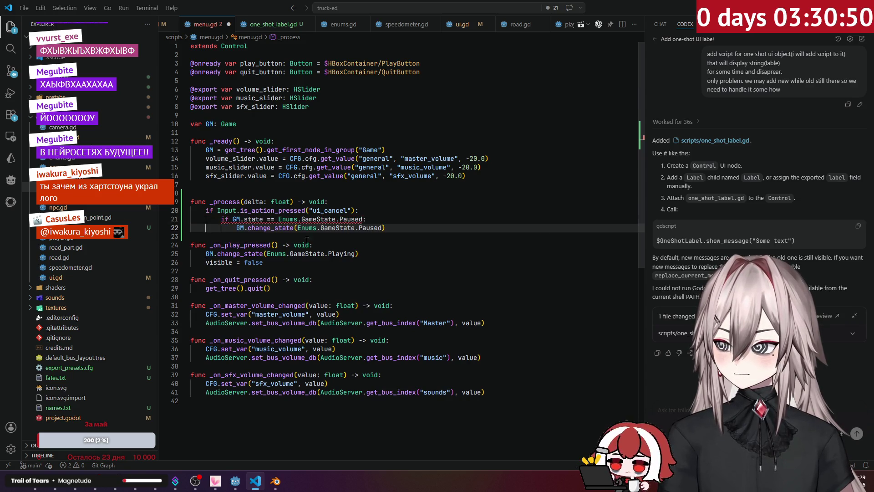
pyautogui.press('BackSpace')
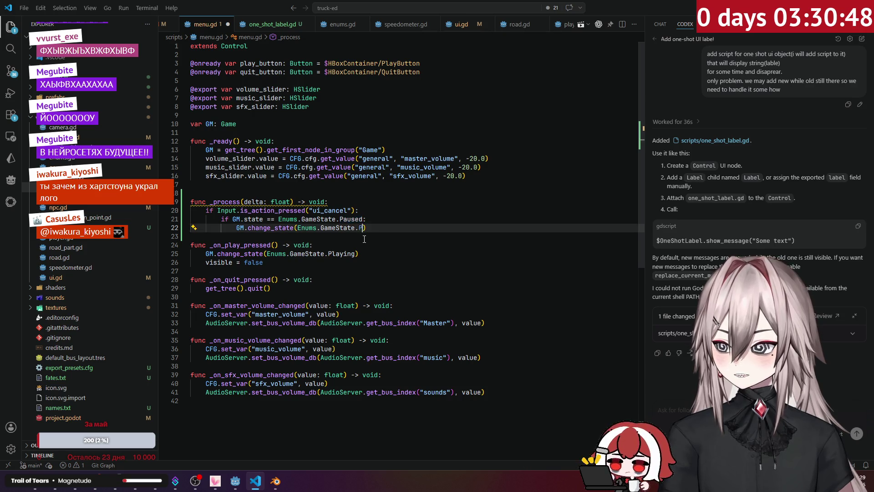
pyautogui.hotkey('ctrl', 'space')
pyautogui.press('Tab')
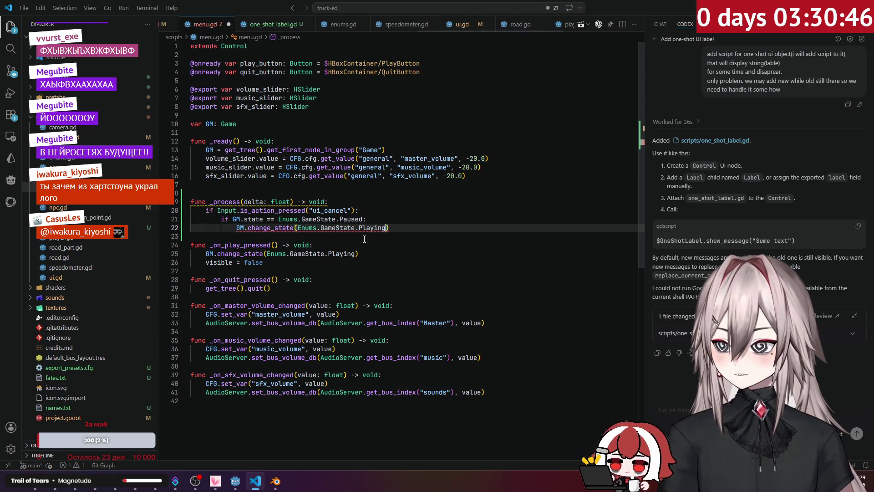
pyautogui.click(392, 197)
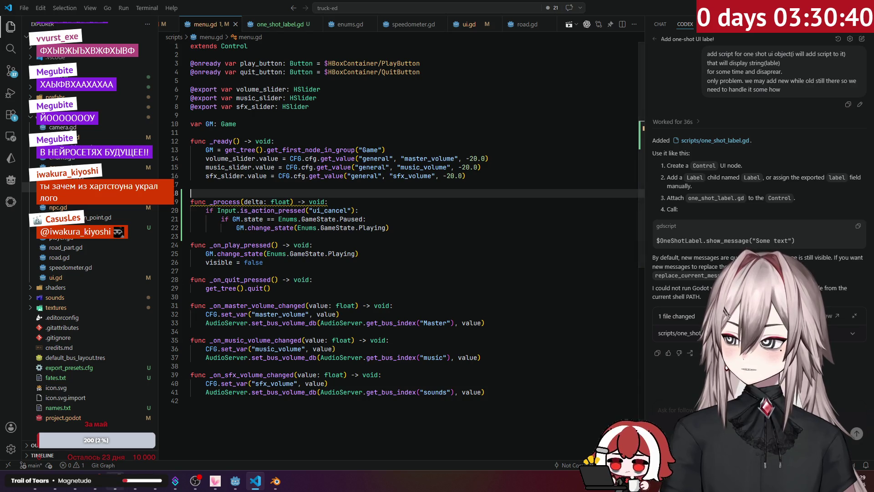
# Step: Run the game with F5, click Поехали, quit via Выход, and return to VS Code
pyautogui.click(235, 480)
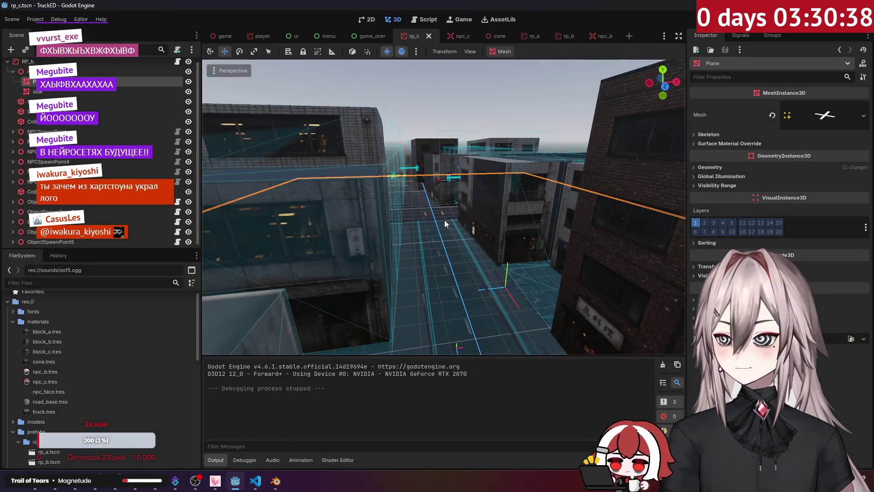
pyautogui.press('F5')
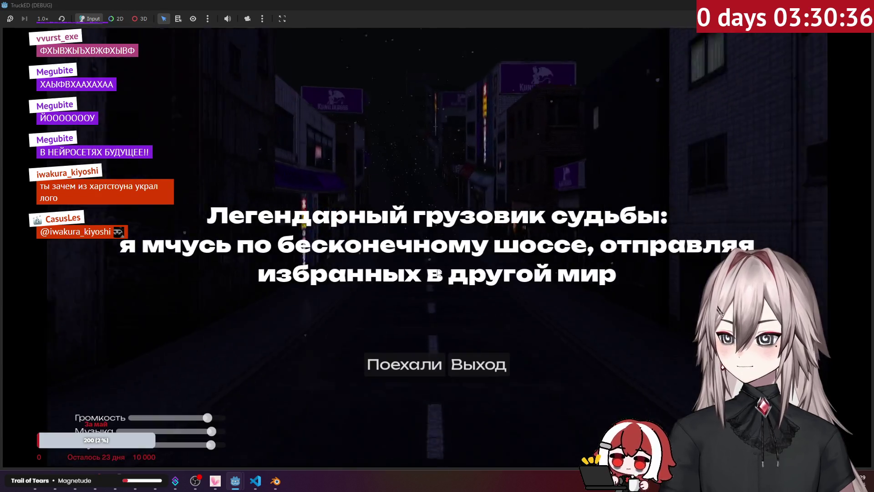
pyautogui.click(413, 372)
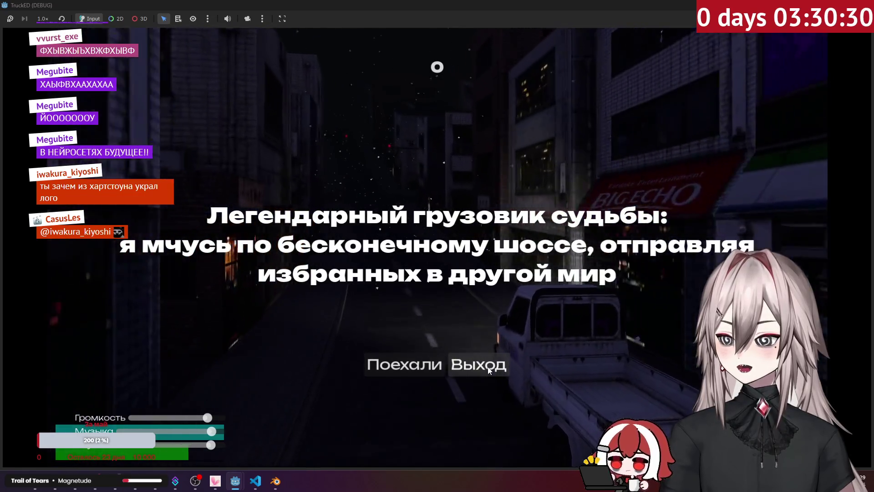
pyautogui.click(487, 367)
pyautogui.click(256, 481)
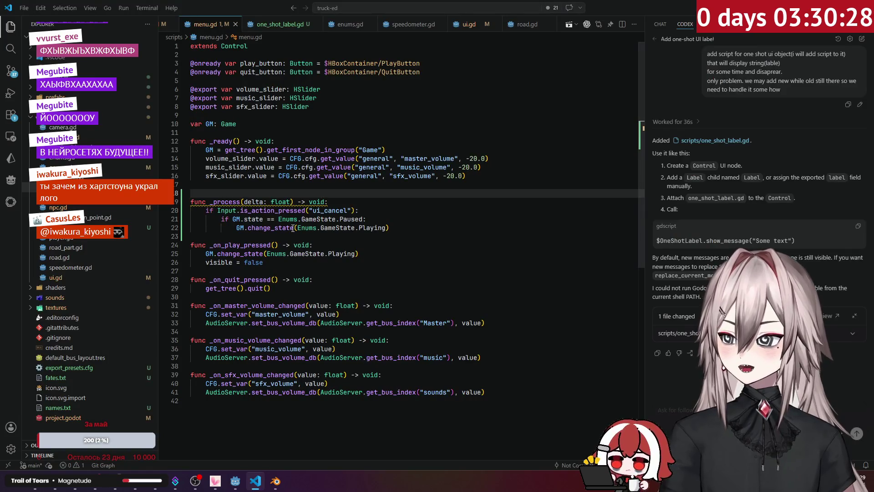
# Step: Replace is_action_pressed with is_action_just_pressed on line 20, then rerun the game
pyautogui.doubleClick(255, 212)
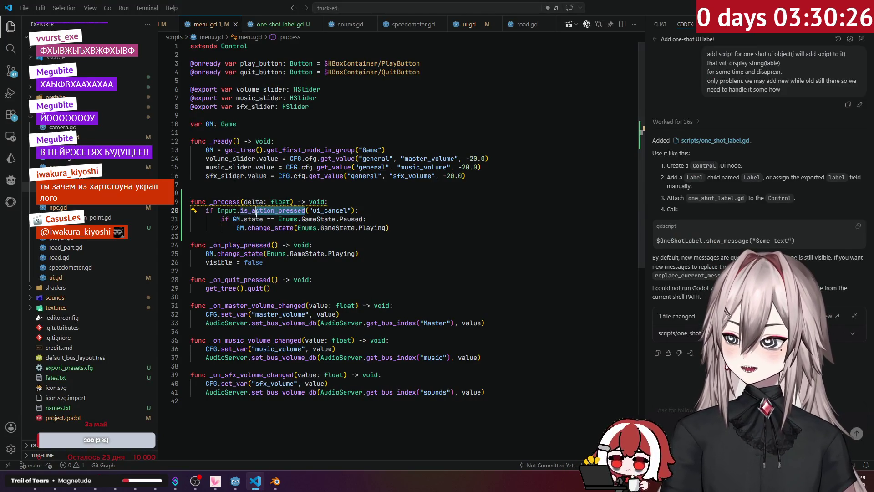
pyautogui.press('BackSpace')
pyautogui.press('Escape')
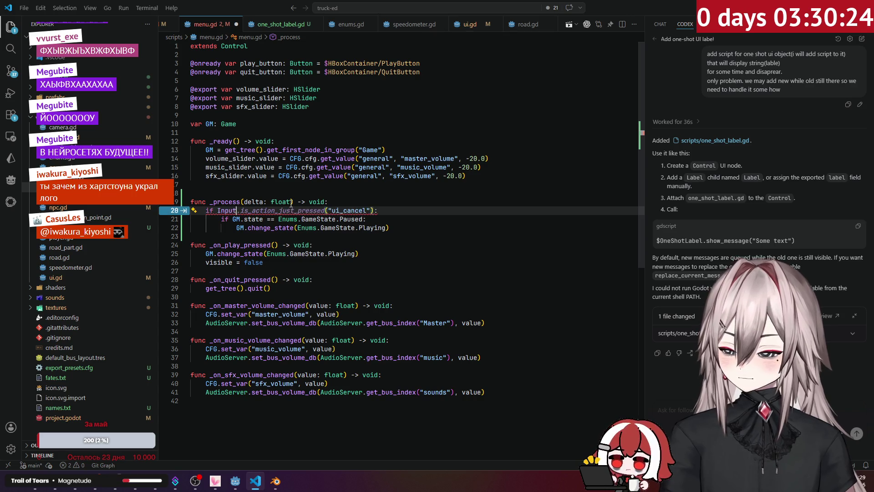
pyautogui.write('.is')
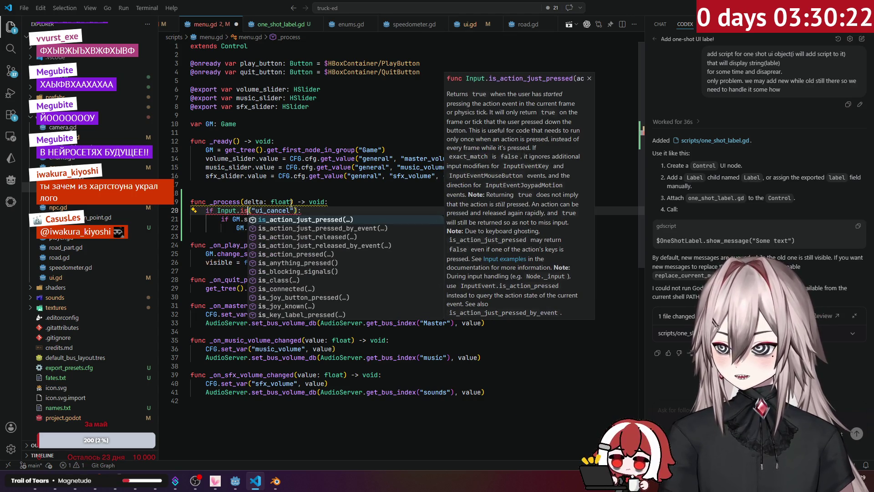
pyautogui.press('Return')
pyautogui.click(314, 192)
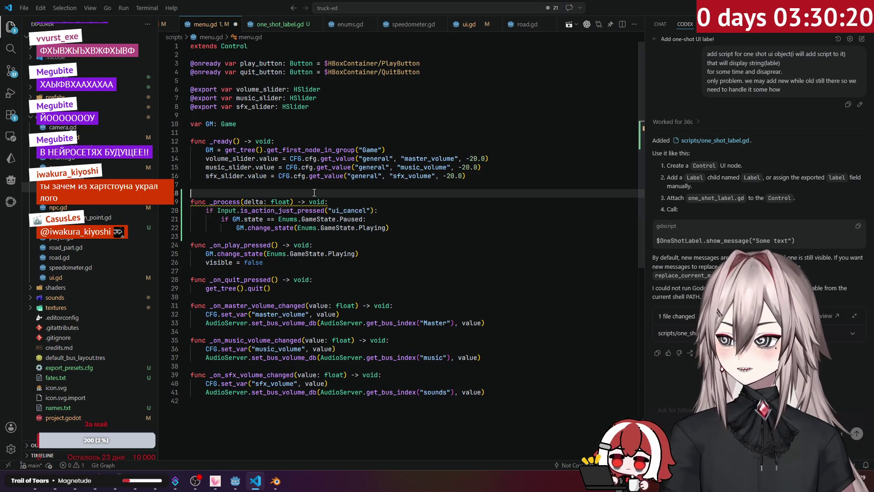
pyautogui.hotkey('alt', 'Tab')
pyautogui.press('F5')
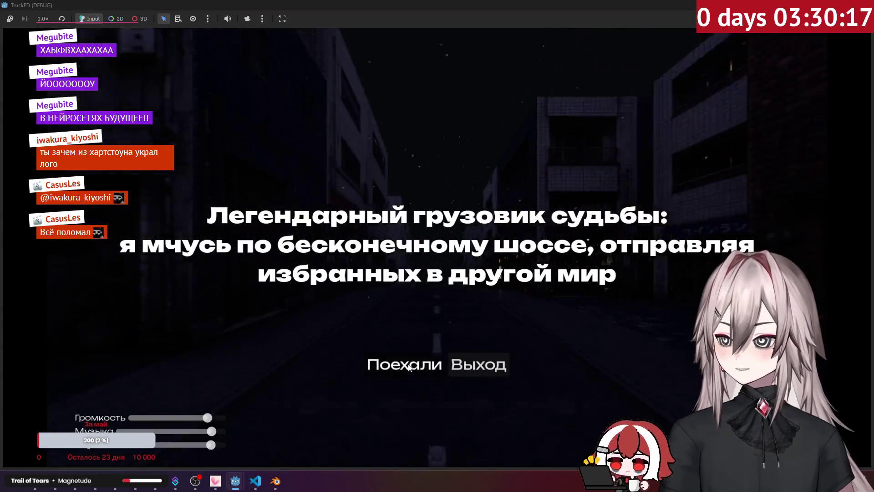
# Step: Start driving, pause with Esc, then close the game window and return to menu.gd
pyautogui.click(382, 308)
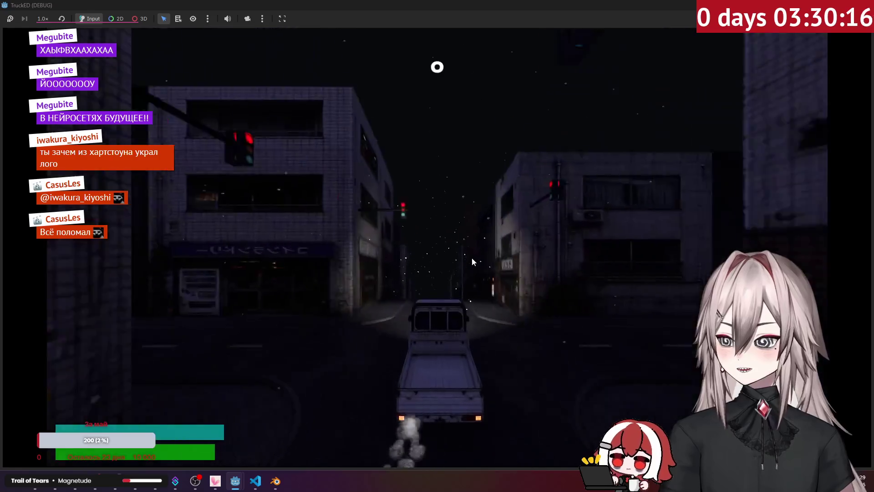
pyautogui.press('Escape')
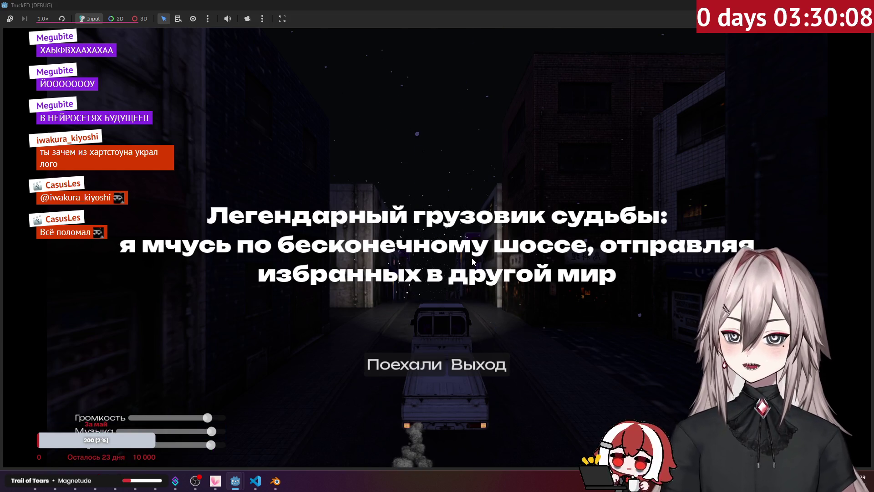
pyautogui.click(478, 364)
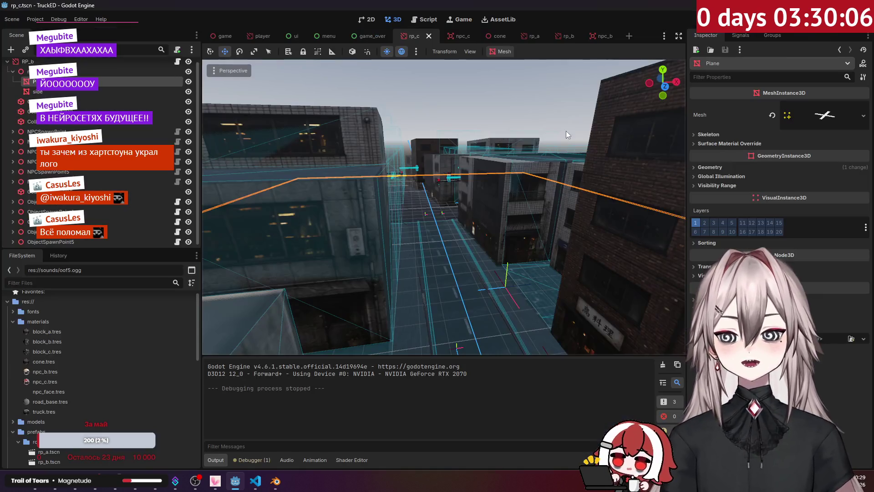
pyautogui.hotkey('alt', 'Tab')
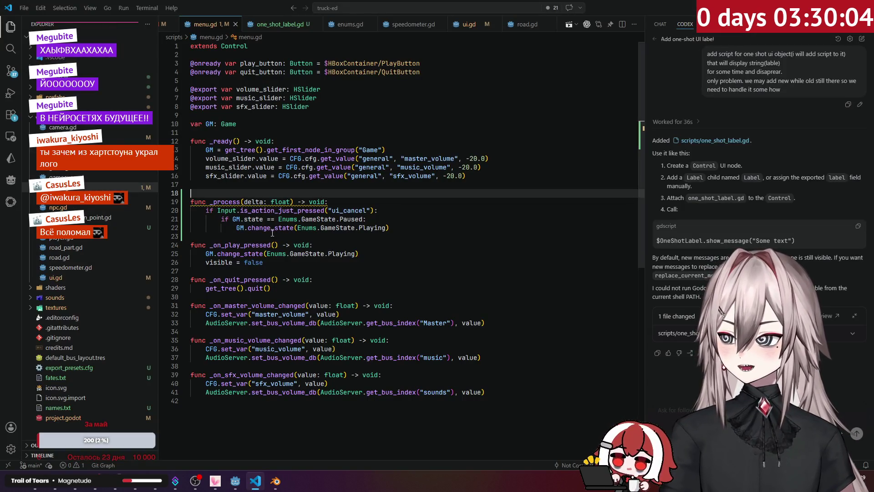
# Step: Review the ui_cancel branch in menu.gd and take the _on_play_pressed function name
pyautogui.click(266, 228)
pyautogui.click(230, 263)
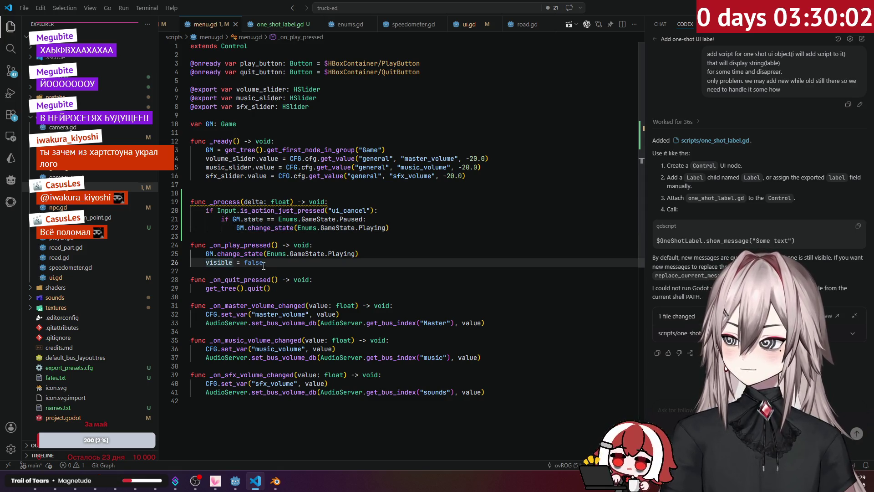
pyautogui.moveTo(264, 266); pyautogui.dragTo(207, 266)
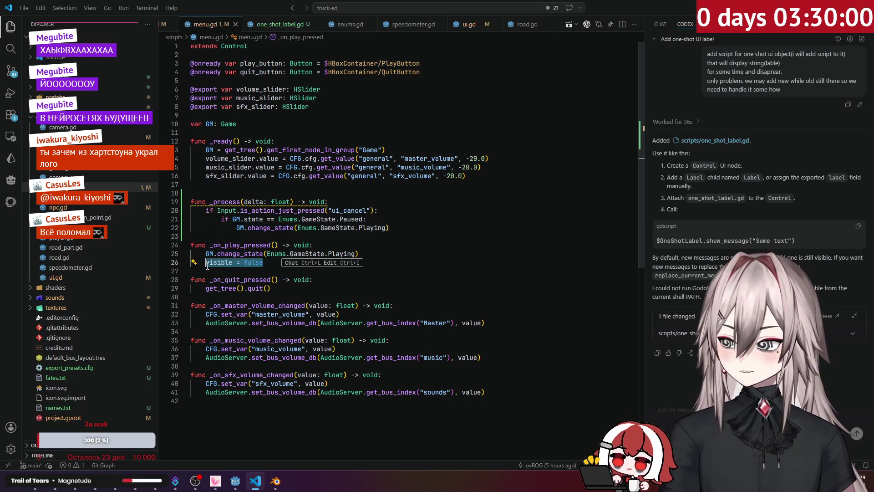
pyautogui.click(273, 227)
pyautogui.click(333, 228)
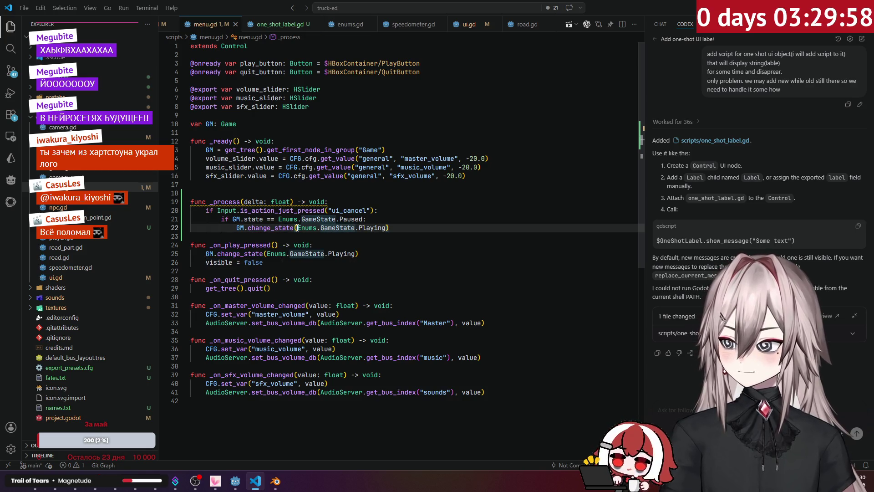
pyautogui.click(291, 229)
pyautogui.click(272, 246)
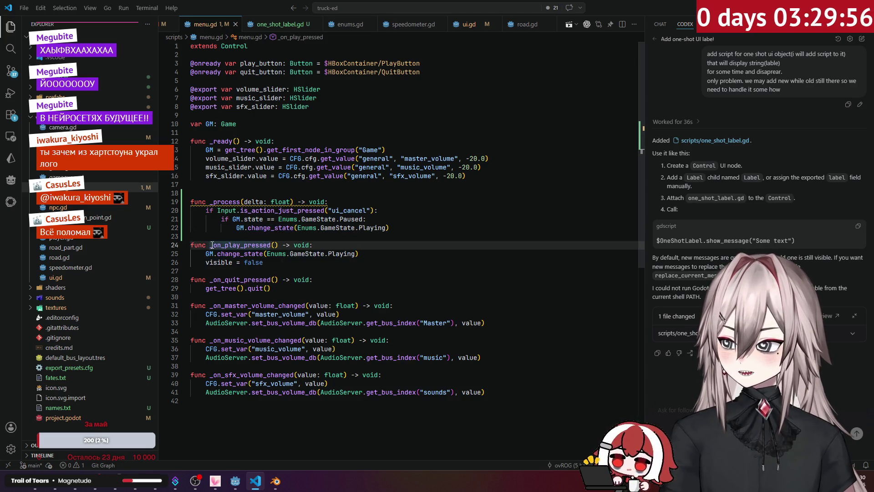
pyautogui.moveTo(209, 245); pyautogui.dragTo(275, 245)
pyautogui.hotkey('ctrl', 'c')
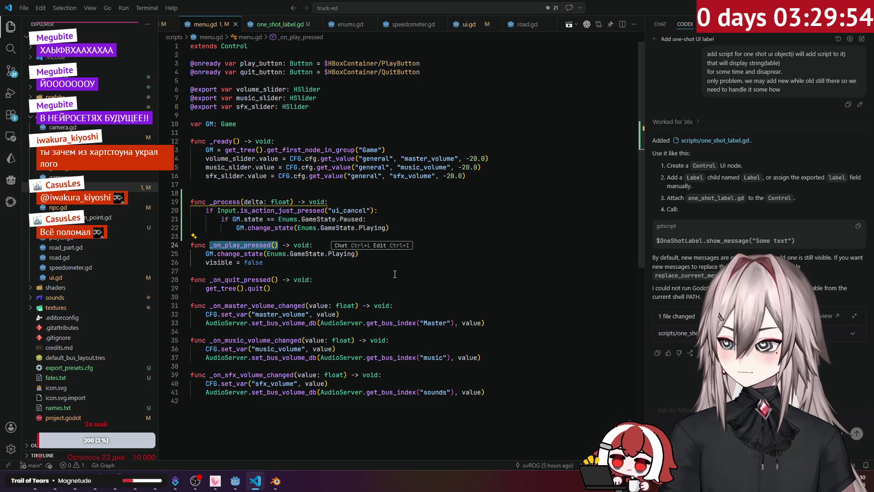
pyautogui.click(364, 279)
# Step: Replace GM.change_state(Enums.GameState.Playing) on line 22 with _on_play_pressed()
pyautogui.moveTo(394, 227); pyautogui.dragTo(249, 227)
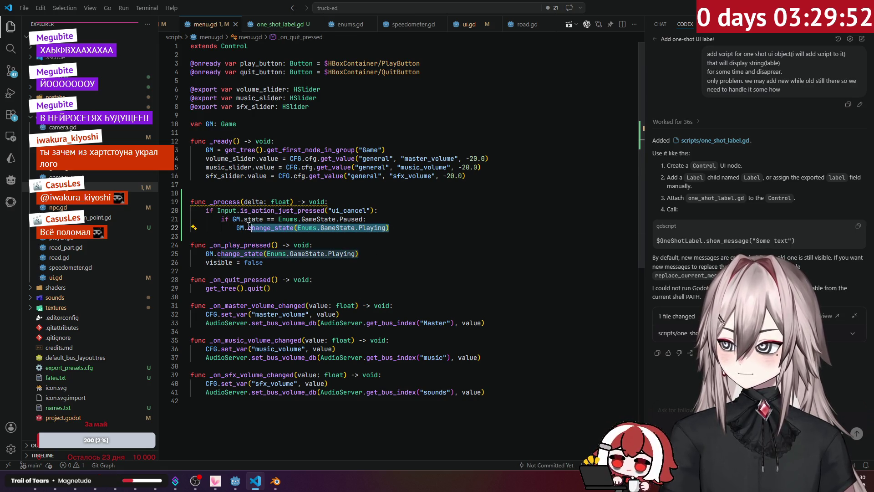
pyautogui.hotkey('ctrl', 'v')
pyautogui.write('()')
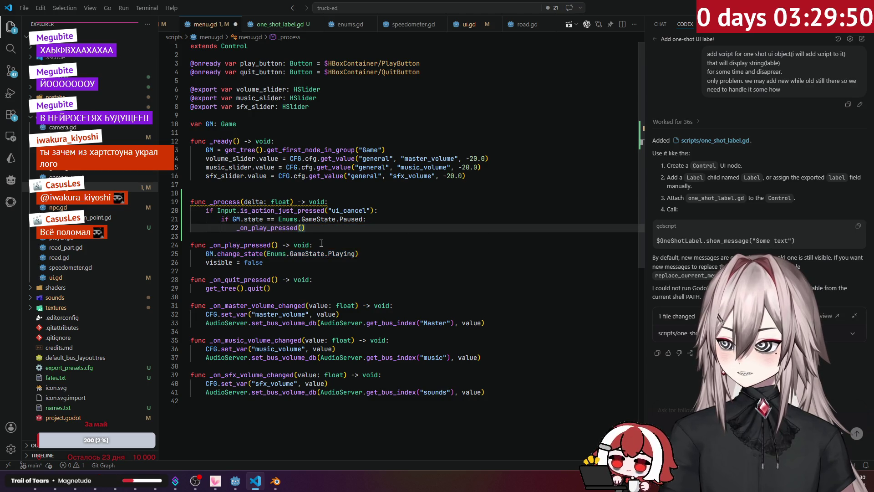
pyautogui.hotkey('alt', 'Tab')
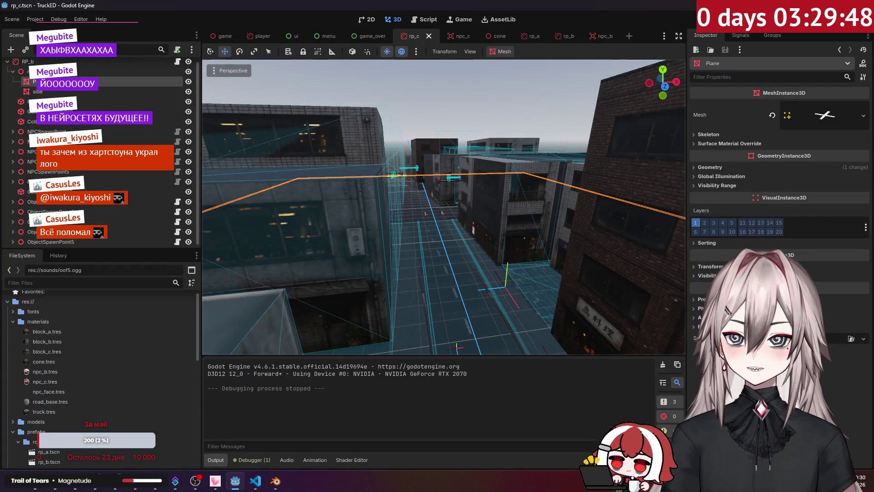
# Step: Run the project with F5, quit via Выход on the title menu, and return to the code editor
pyautogui.press('F5')
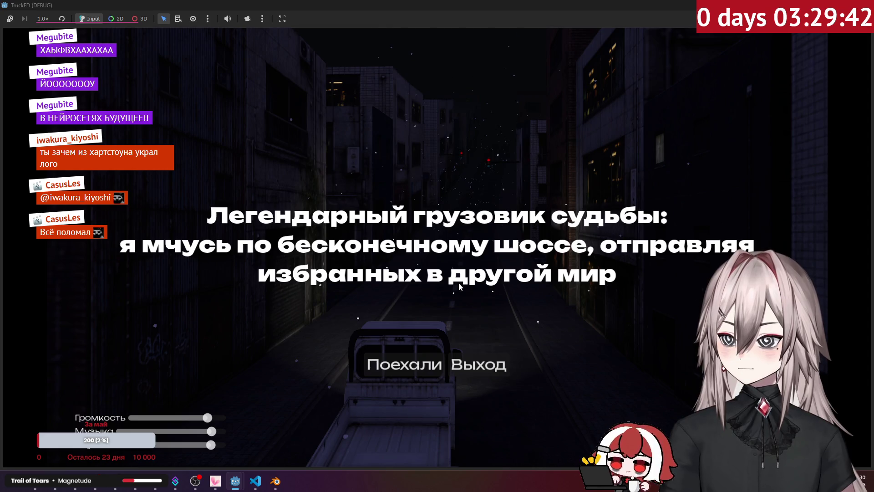
pyautogui.click(505, 365)
pyautogui.click(259, 480)
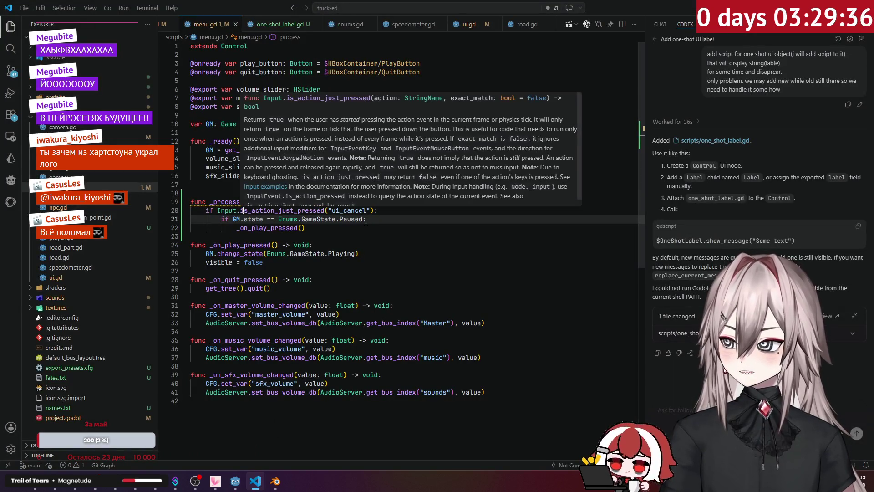
# Step: In player.gd, switch line 25's ui_cancel check to is_action_just_pressed and relaunch the game
pyautogui.moveTo(242, 211); pyautogui.dragTo(323, 210)
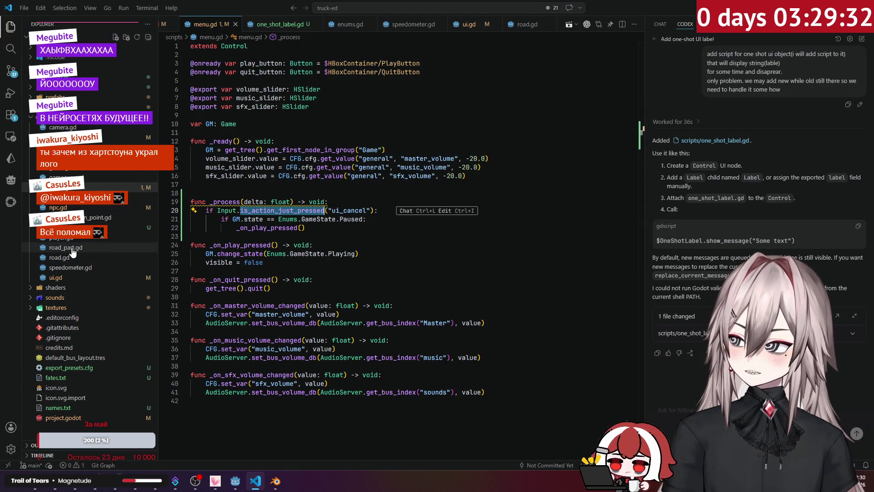
pyautogui.click(59, 257)
pyautogui.click(61, 237)
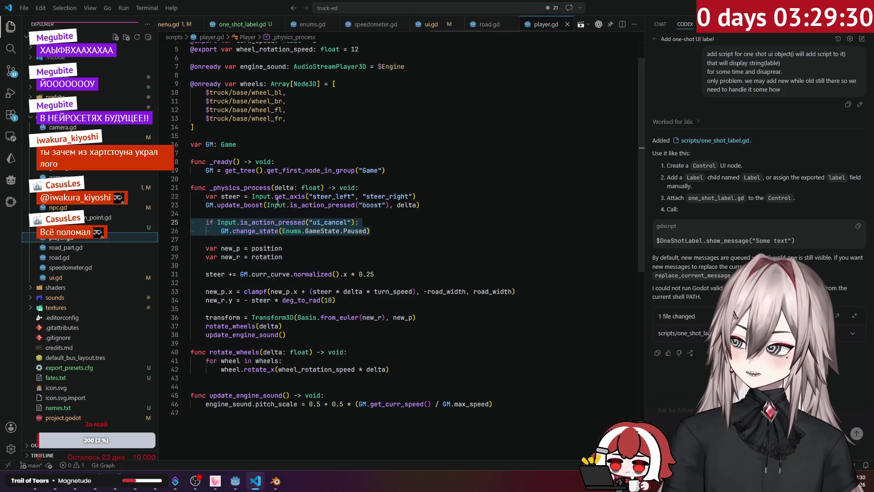
pyautogui.click(298, 213)
pyautogui.doubleClick(244, 222)
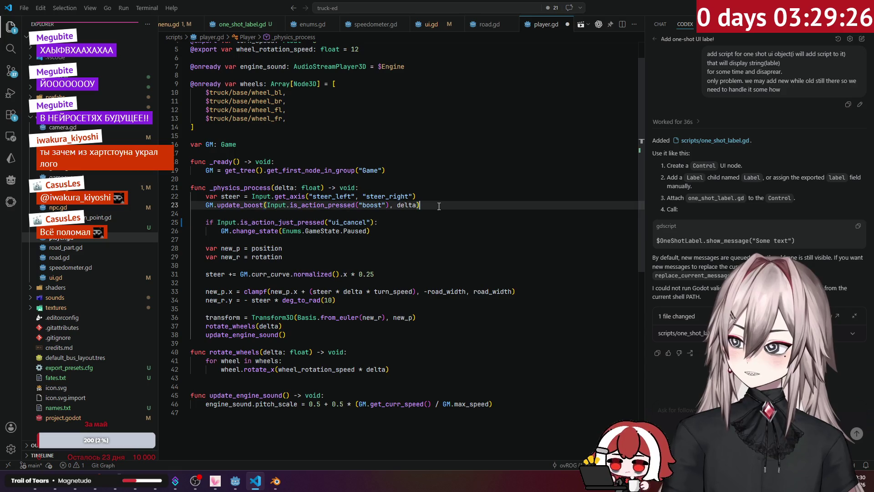
pyautogui.hotkey('alt', 'Tab')
pyautogui.press('F5')
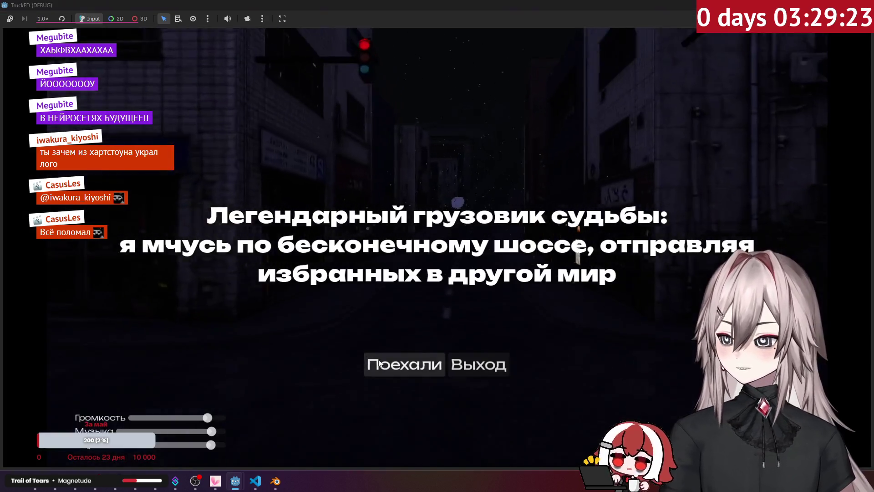
# Step: Start driving with Поехали, test pausing, then stop with Alt+F4 and return to player.gd
pyautogui.click(378, 363)
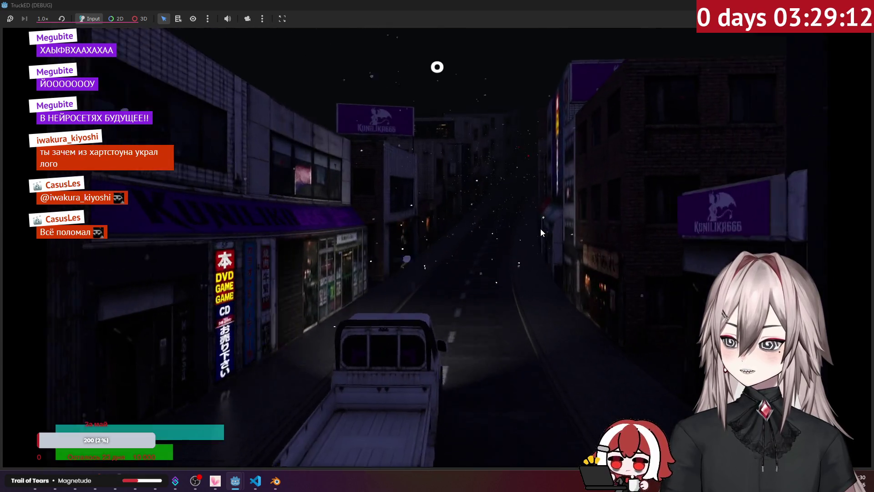
pyautogui.hotkey('alt', 'F4')
pyautogui.click(255, 481)
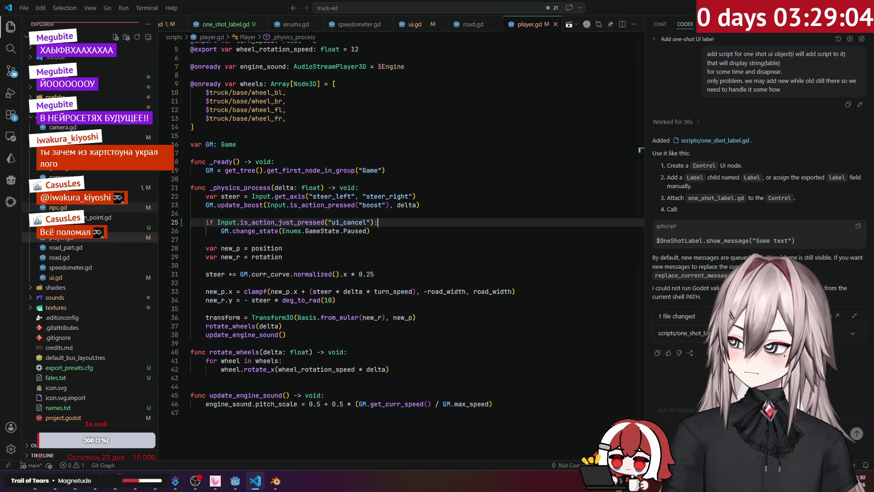
# Step: In player.gd, nest the change_state call under 'if GM.state == Enums.GameState.Playing:'
pyautogui.click(116, 235)
pyautogui.click(280, 222)
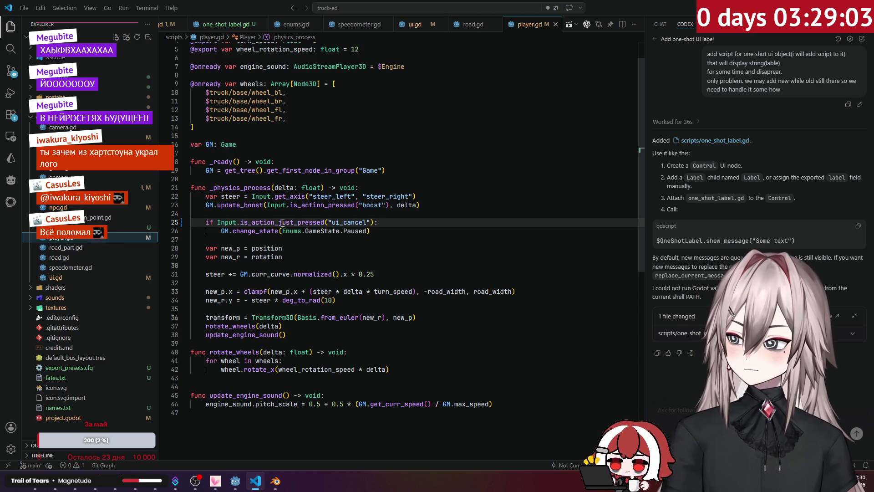
pyautogui.click(244, 231)
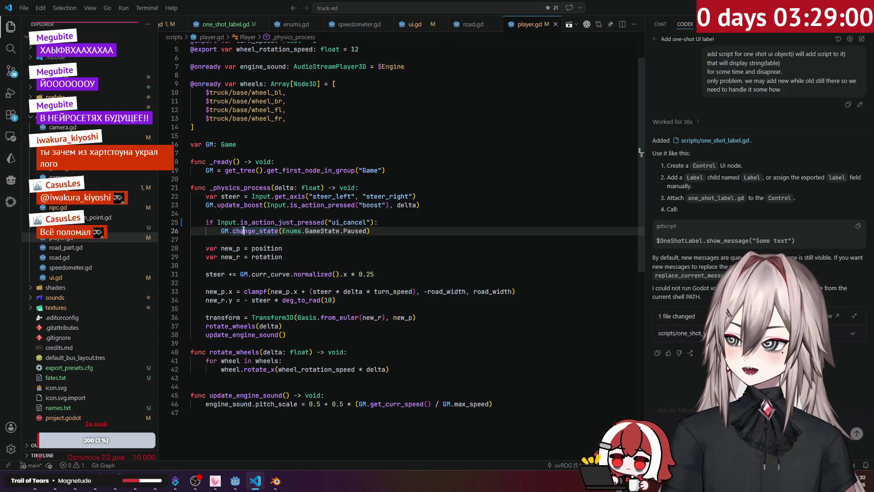
pyautogui.click(385, 225)
pyautogui.press('Return')
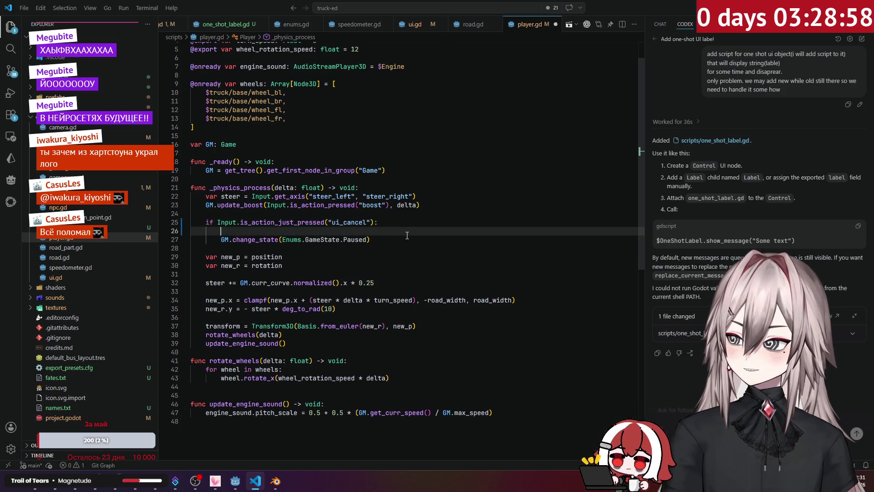
pyautogui.write('if')
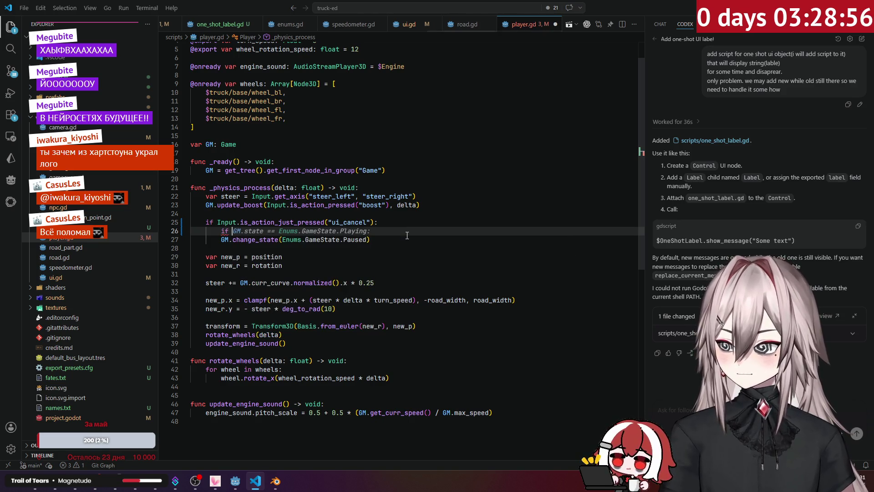
pyautogui.press('Tab')
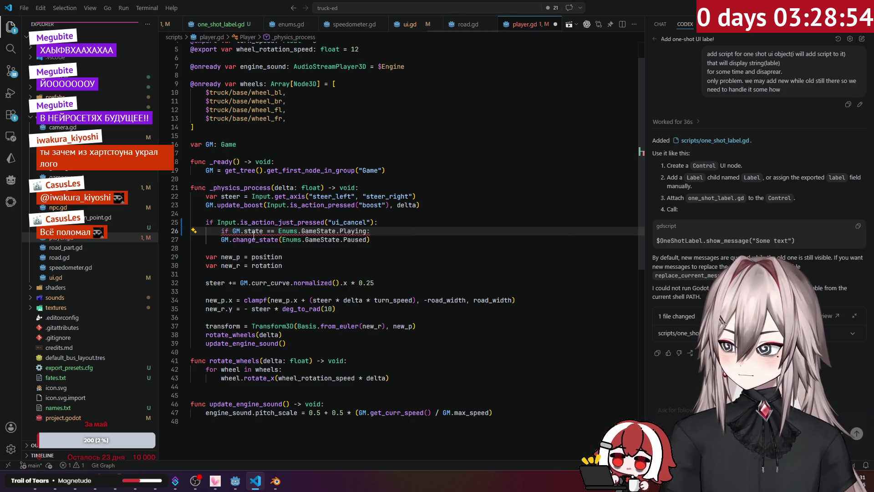
pyautogui.click(222, 238)
pyautogui.press('Tab')
pyautogui.click(398, 223)
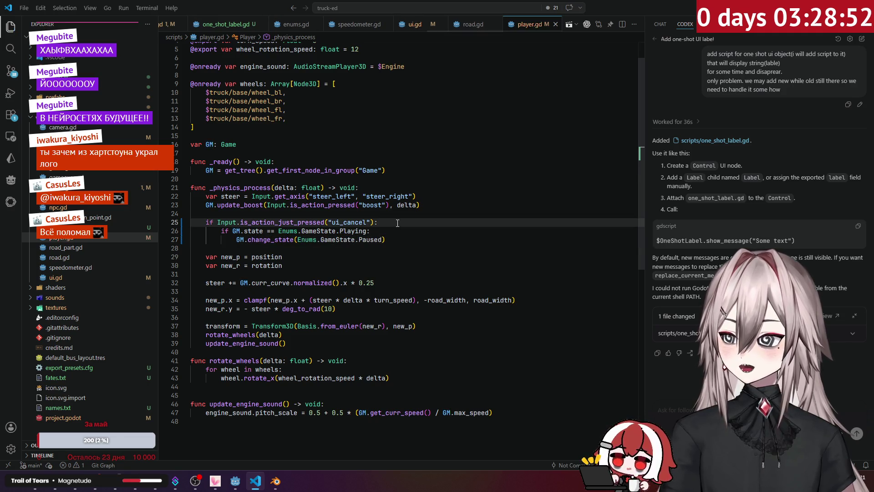
# Step: Run the game again with F5 and start driving with Поехали
pyautogui.hotkey('alt', 'Tab')
pyautogui.press('F5')
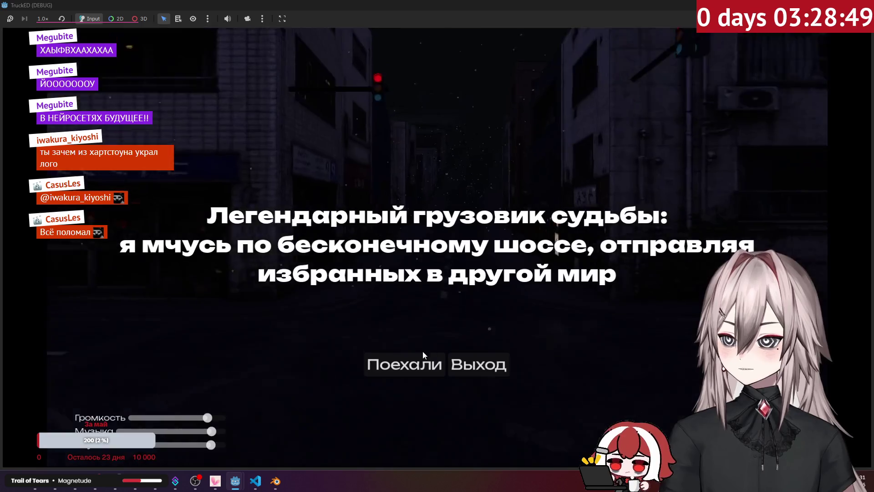
pyautogui.click(423, 355)
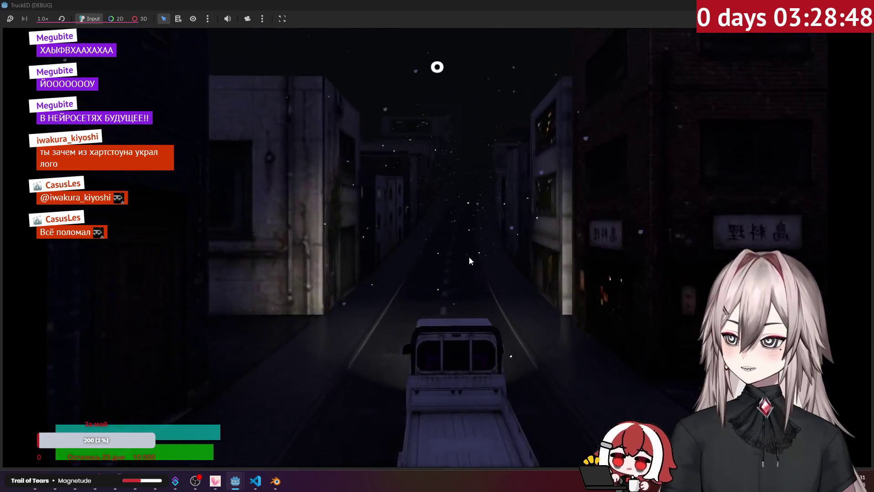